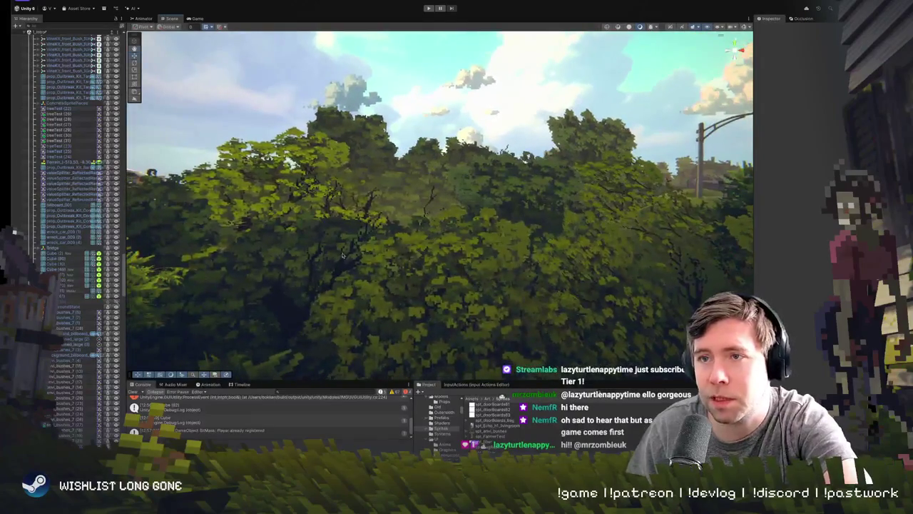
- Click through canopy tree and bush sprites, ending on envi_bushes_7 (4) to show its Sprite Renderer
left_click(318, 261)
left_click(440, 280)
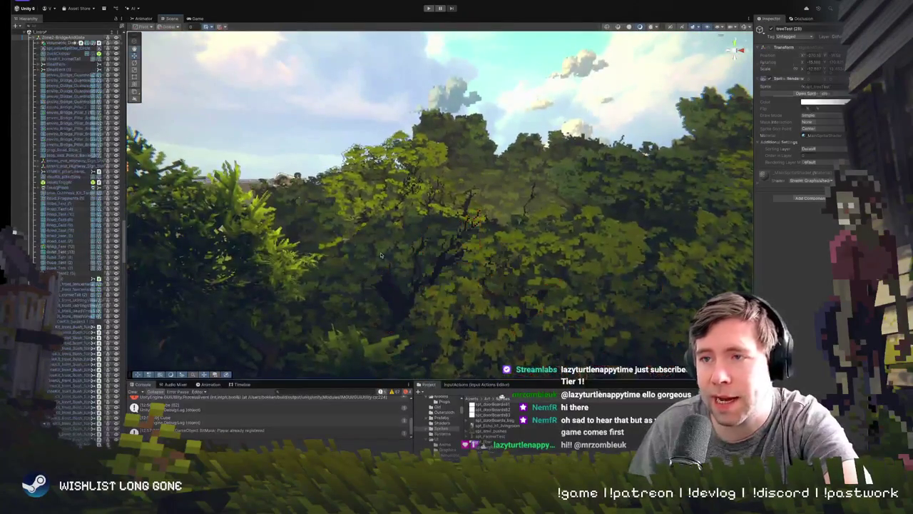
left_click(440, 280)
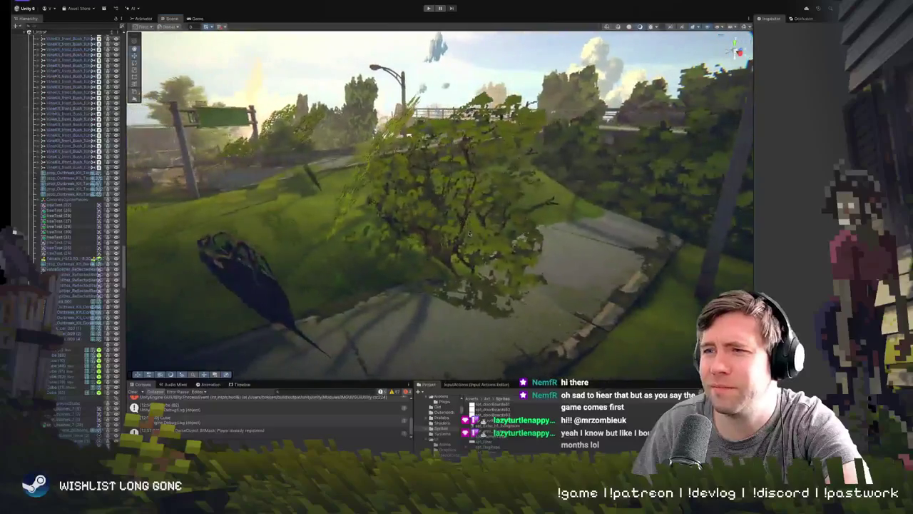
left_click(469, 233)
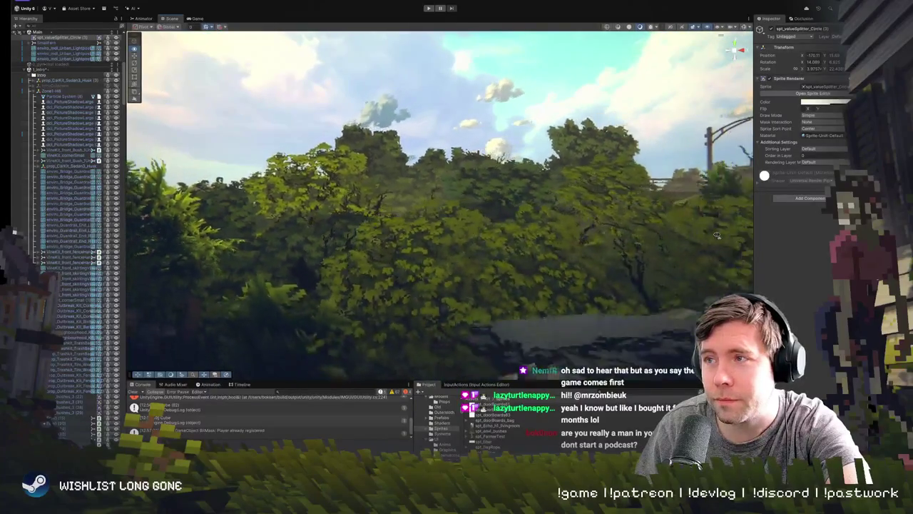
left_click(484, 174)
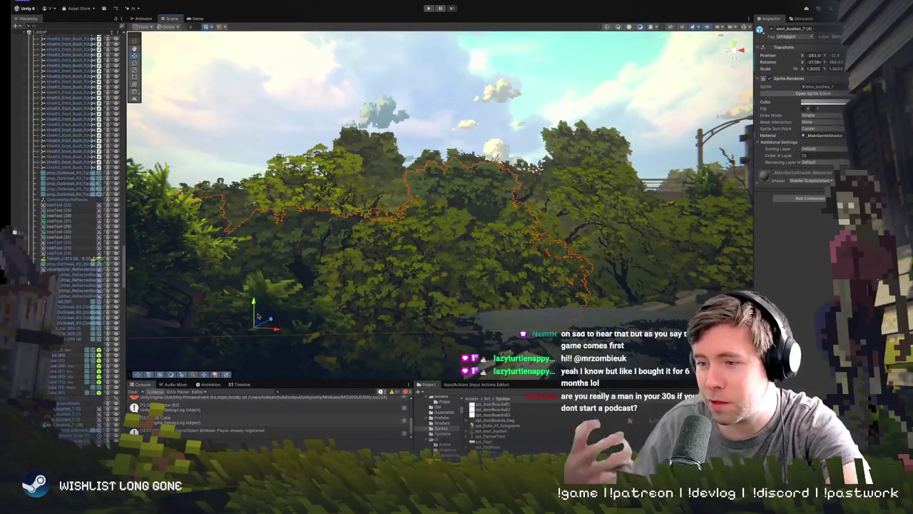
scroll(269, 314, "down", 5)
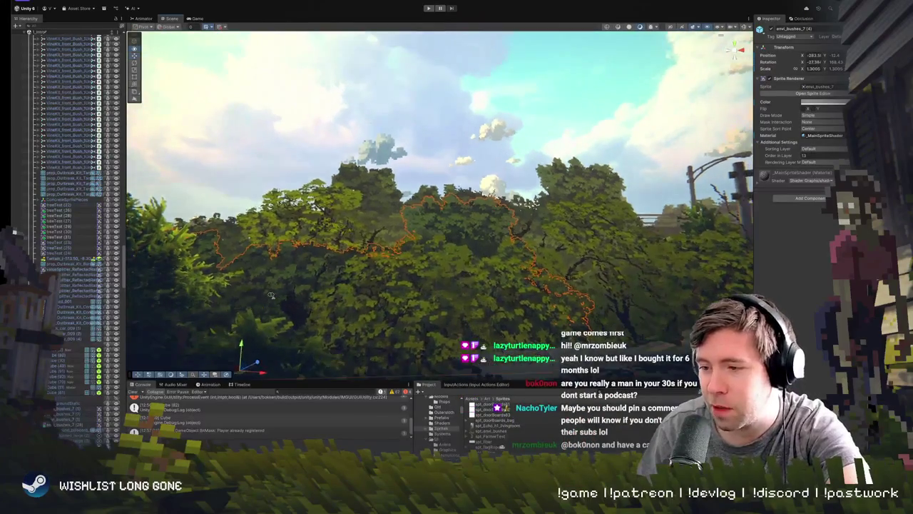
left_click(427, 170)
scroll(424, 179, "up", 5)
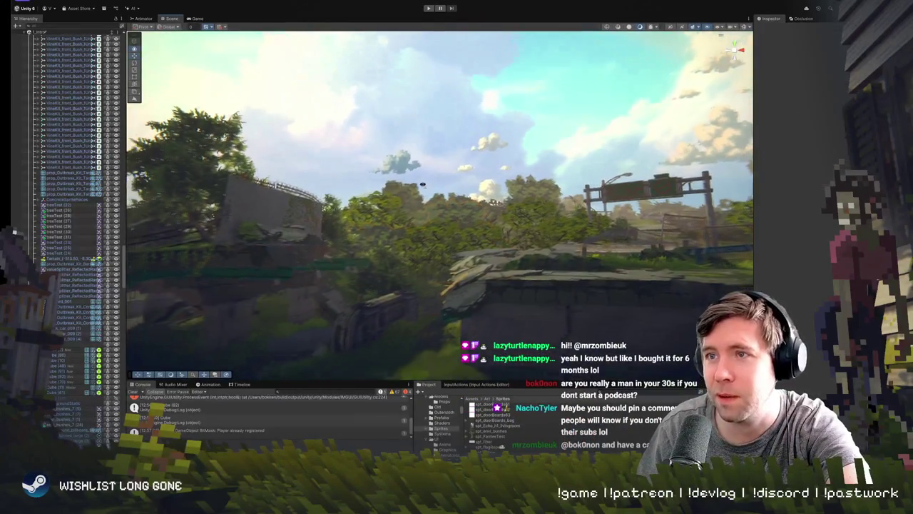
scroll(420, 185, "down", 2)
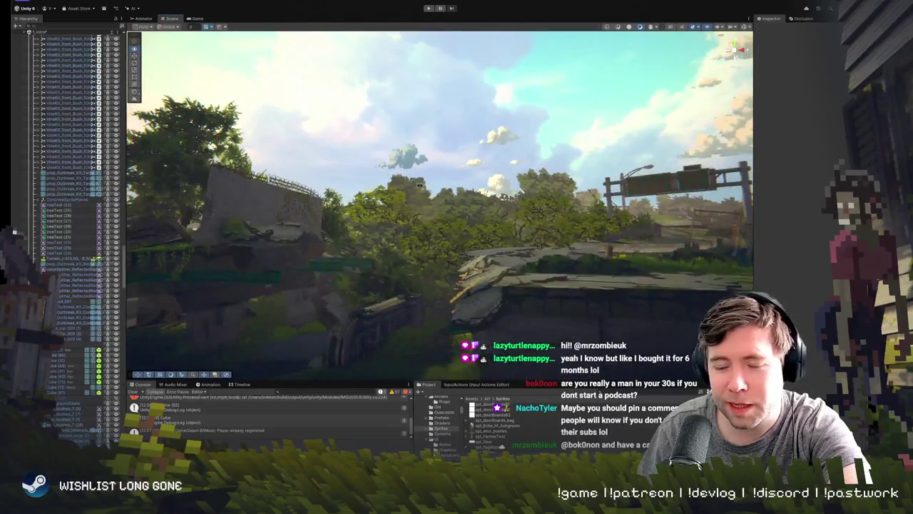
mouse_move(420, 184)
left_mouse_down()
mouse_move(415, 194)
mouse_move(437, 196)
mouse_move(427, 191)
left_mouse_up()
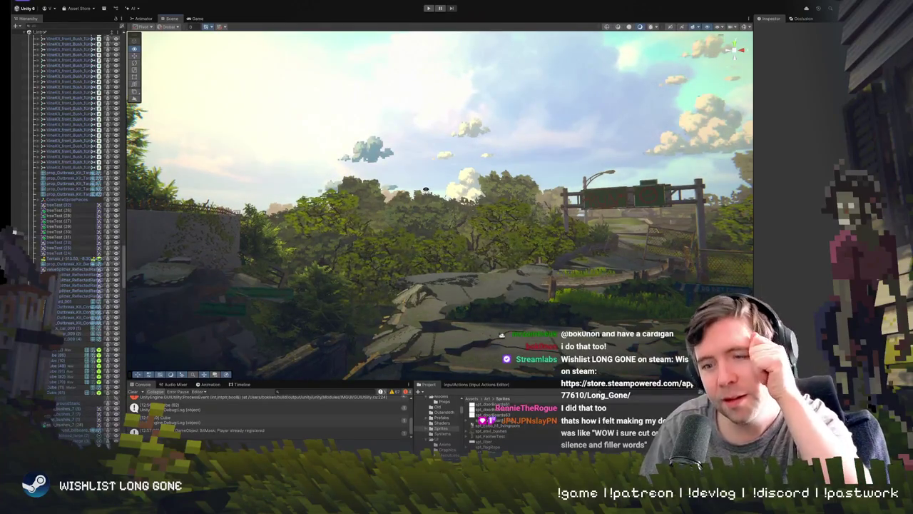
- Fly the camera past the RUN sign and select bush envi_bushes_7 (19) near Corvid Hills
mouse_move(426, 189)
left_mouse_down()
mouse_move(435, 216)
mouse_move(413, 181)
left_mouse_up()
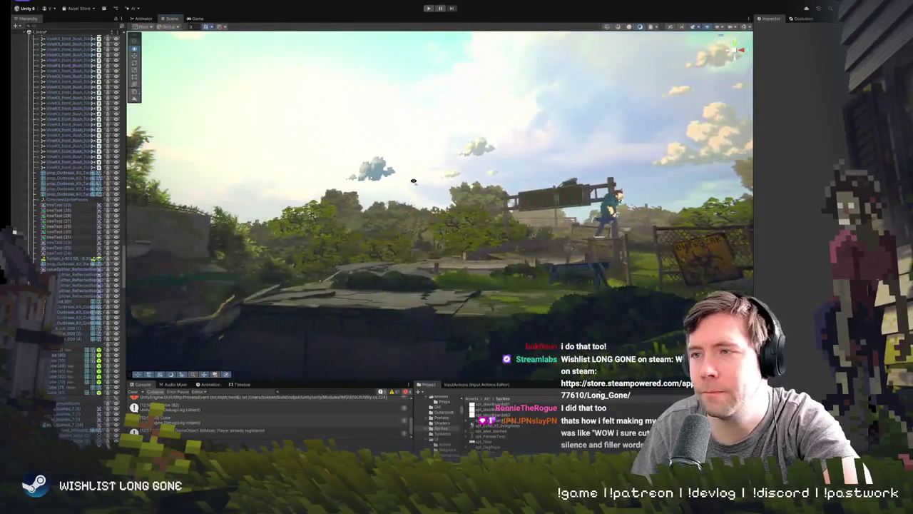
left_click_drag(413, 181, 422, 192)
left_click(475, 249)
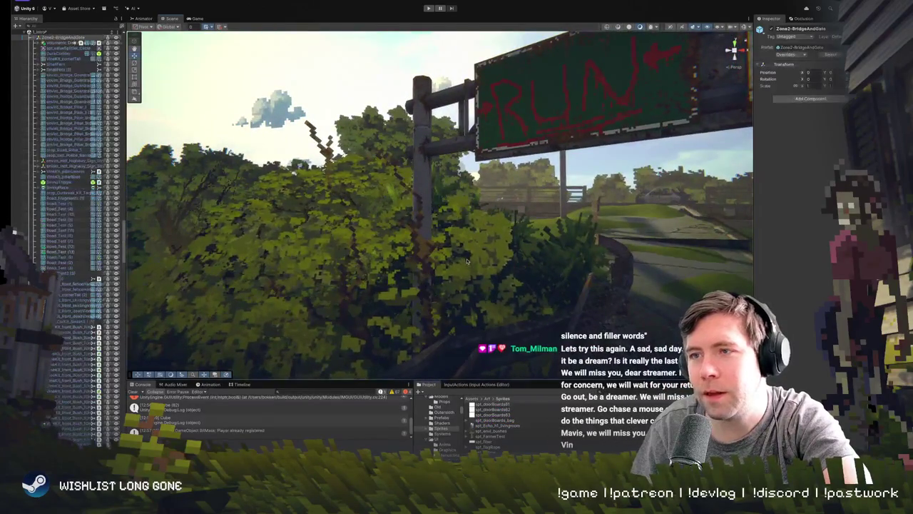
mouse_move(467, 251)
left_mouse_down()
mouse_move(480, 266)
mouse_move(481, 229)
left_mouse_up()
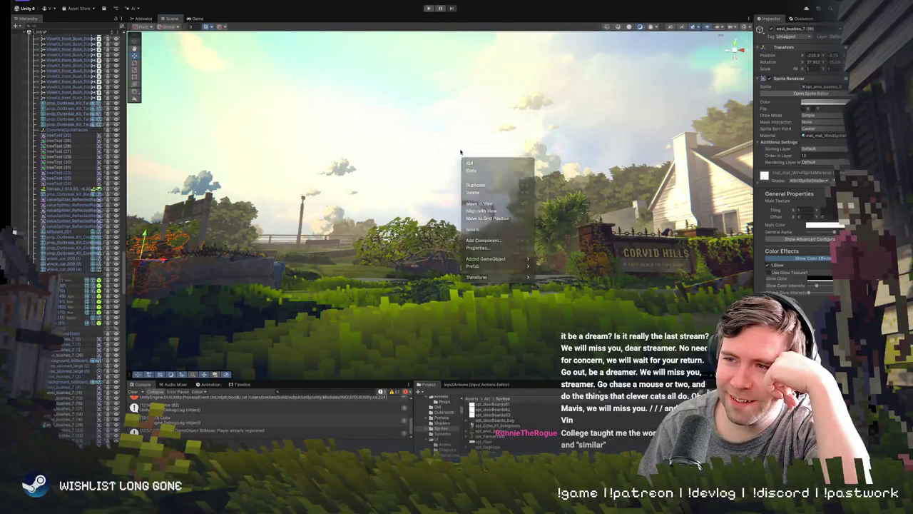
left_click_drag(460, 167, 448, 168)
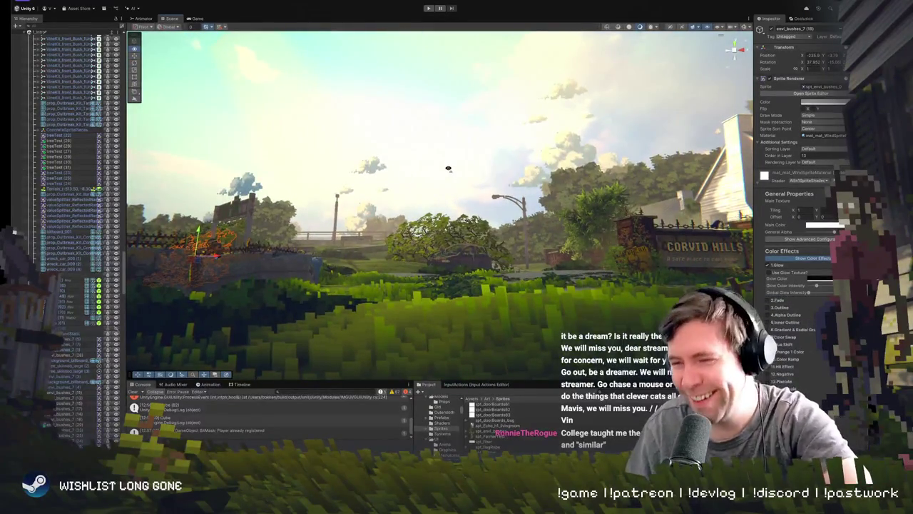
mouse_move(448, 169)
left_mouse_down()
mouse_move(434, 164)
mouse_move(453, 158)
mouse_move(459, 183)
mouse_move(447, 190)
left_mouse_up()
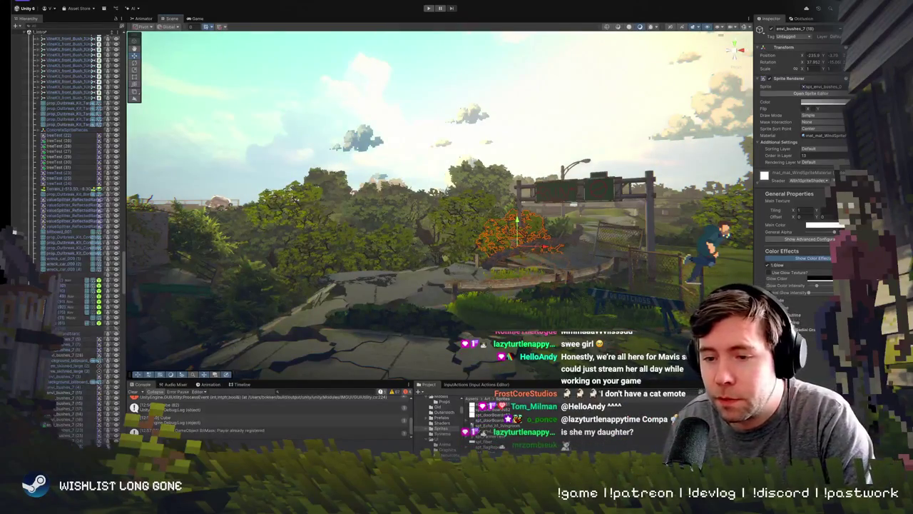
- Zoom in, then select the bush in the yard and frame it
scroll(402, 171, "down", 3)
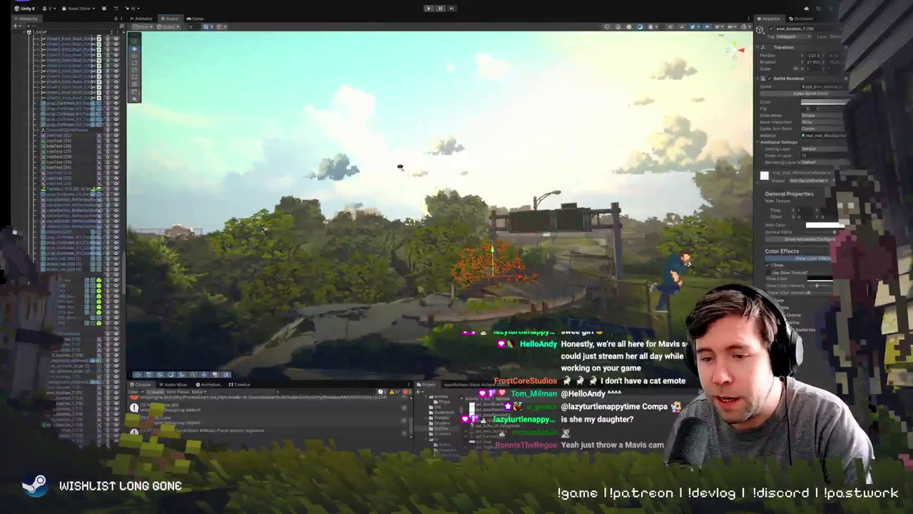
scroll(401, 172, "up", 5)
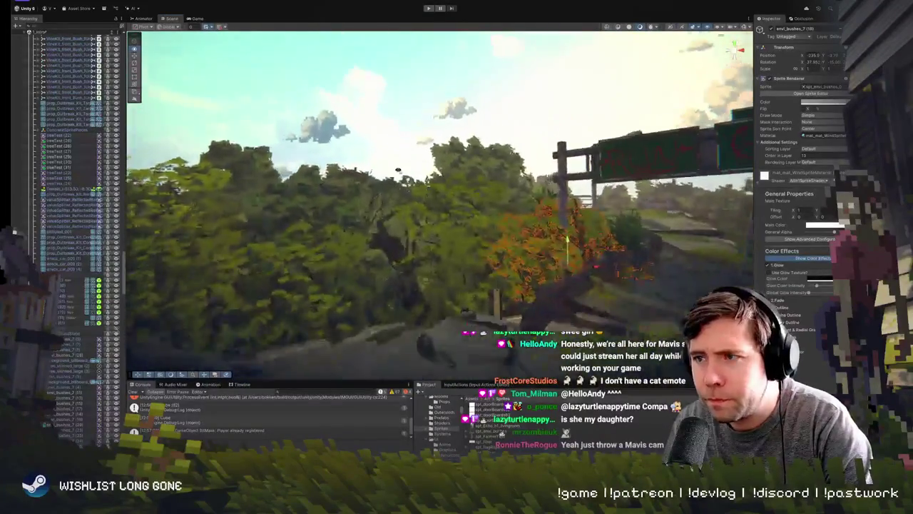
scroll(398, 169, "up", 5)
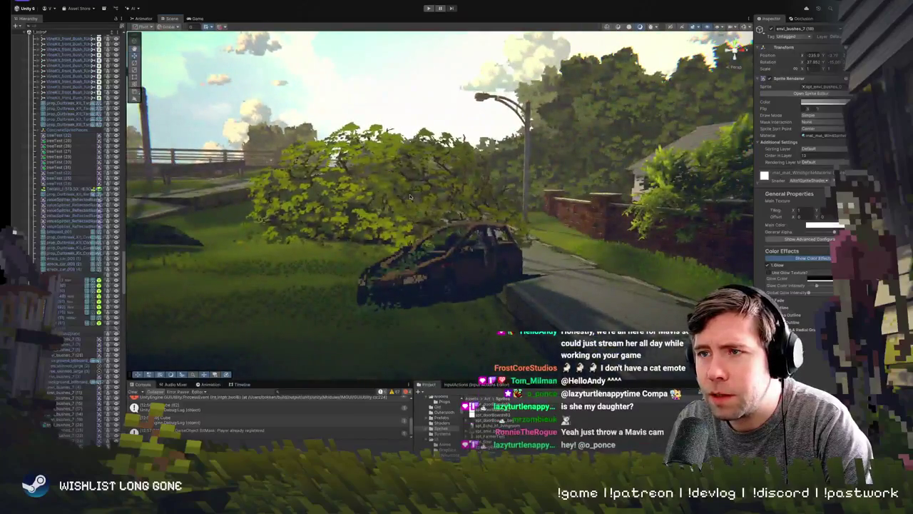
left_click(420, 190)
right_click(399, 197)
left_click(371, 222)
left_click(373, 222)
key("f")
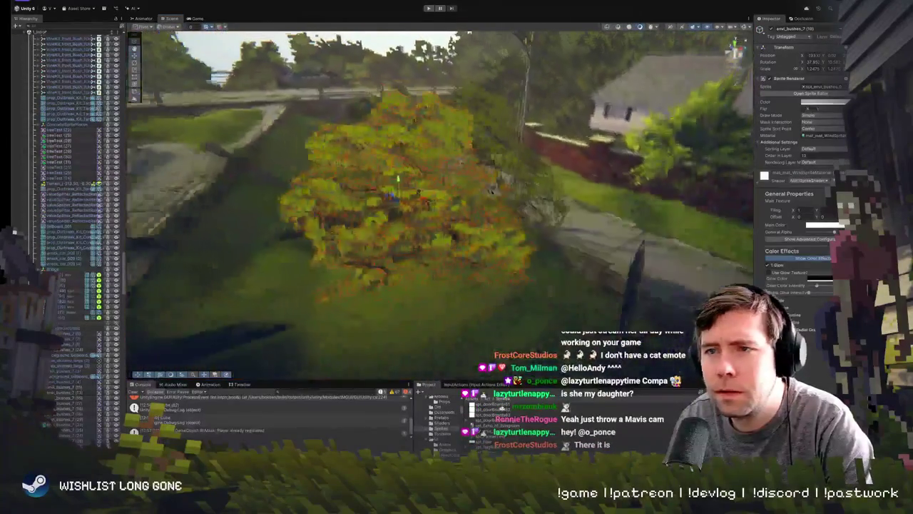
- Rotate the neighbouring orange bush envi_bushes_7 (30) so it stands more upright
left_click(435, 223)
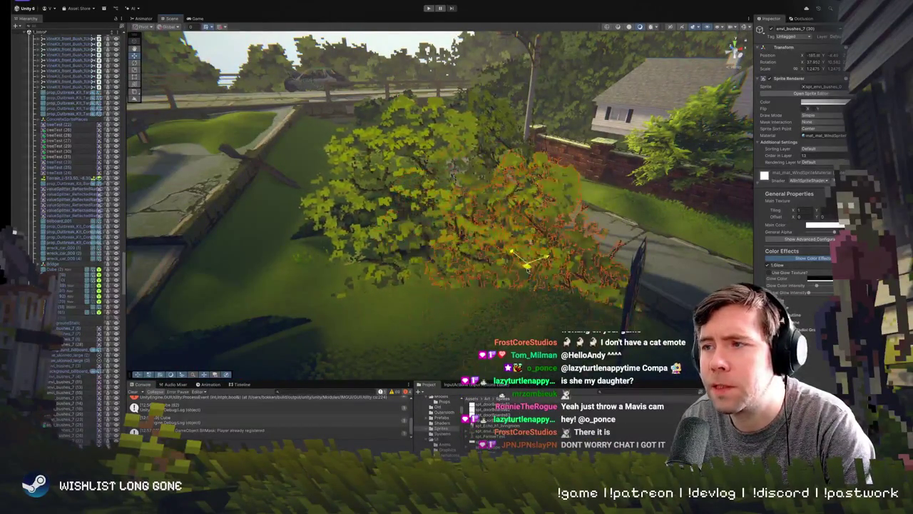
key("e")
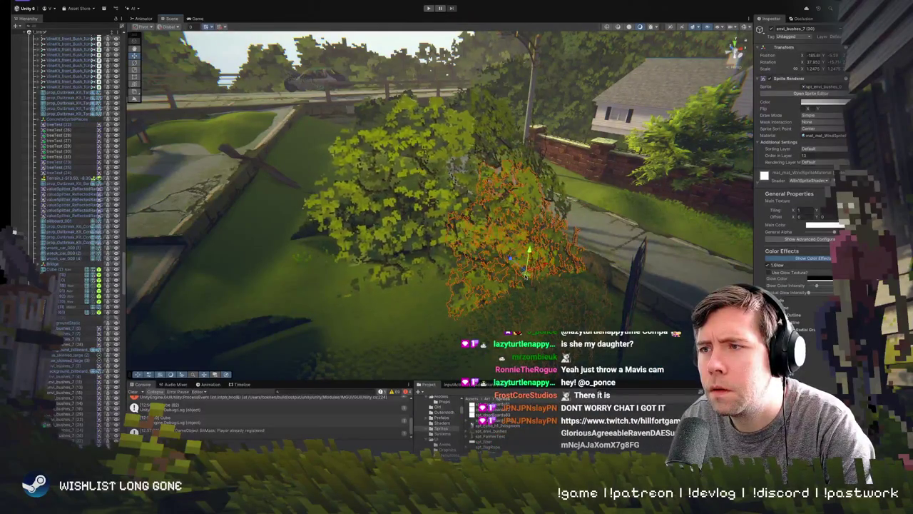
key("ctrl+p")
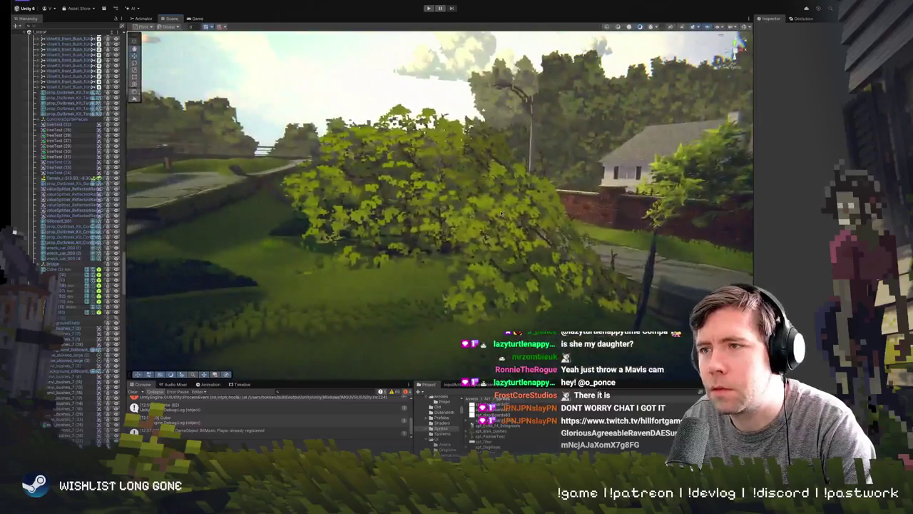
left_click(549, 282)
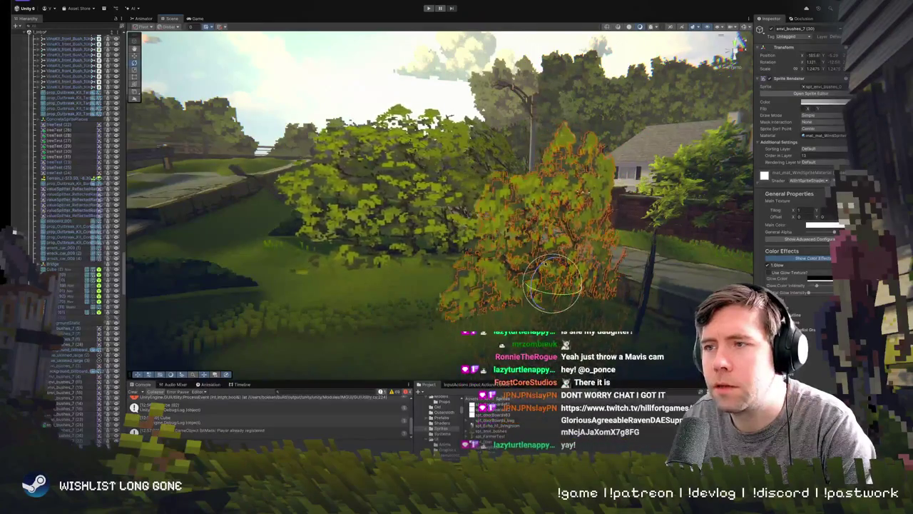
left_click(542, 273)
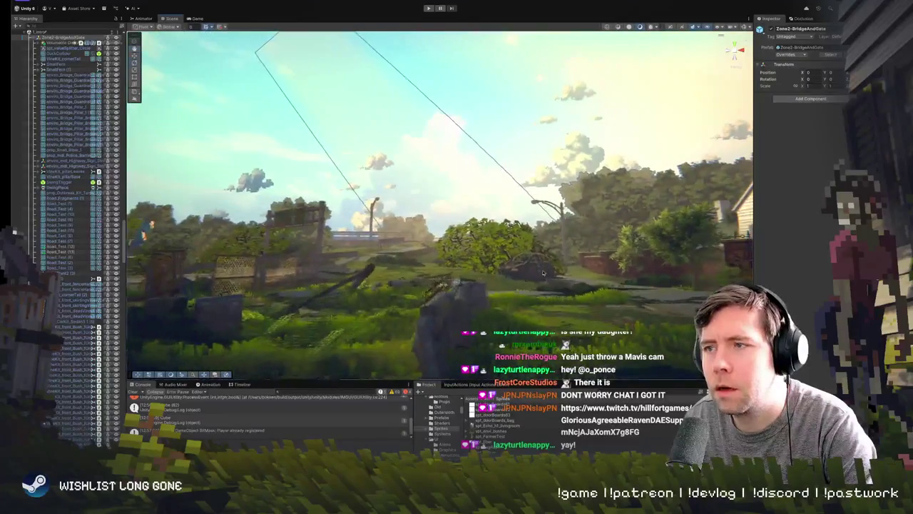
- Give envi_bushes_7 (30) a negative Scale X, then reselect it and frame it
left_click(507, 254)
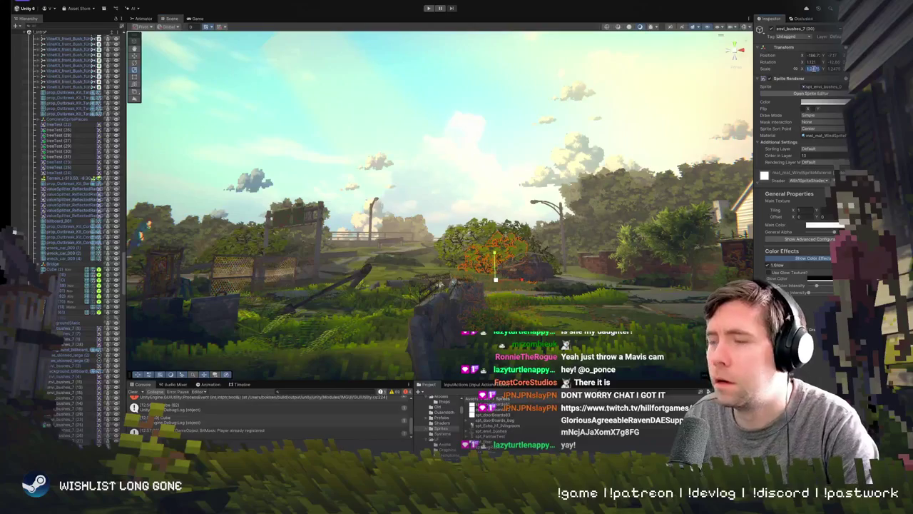
type("1")
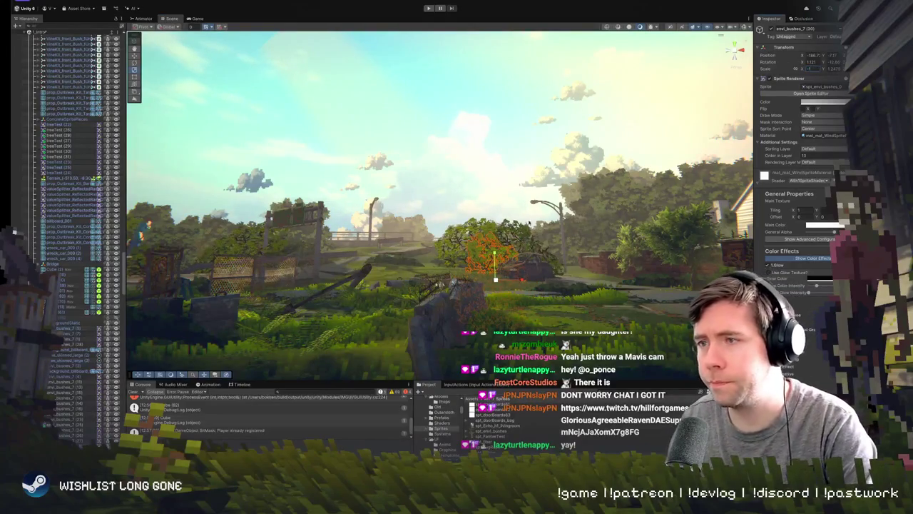
left_click(464, 243)
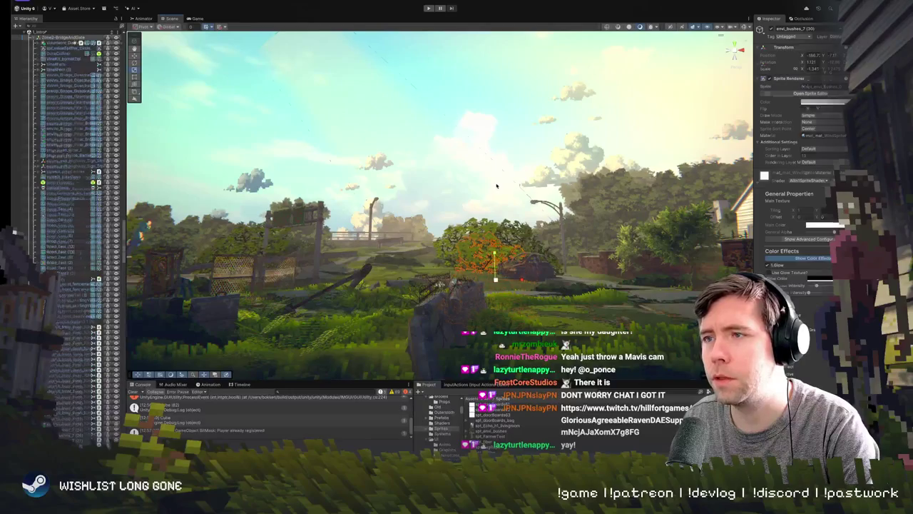
key("f")
left_click(504, 281)
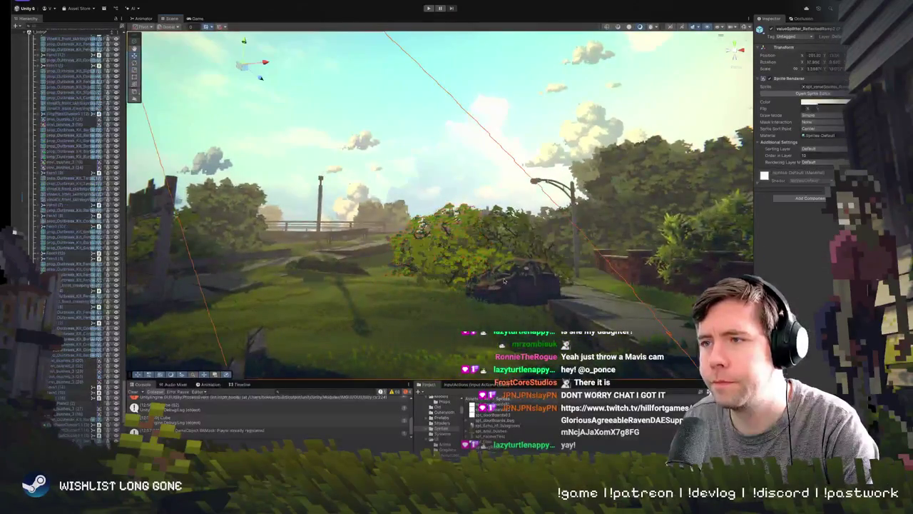
left_click(478, 265)
key("f")
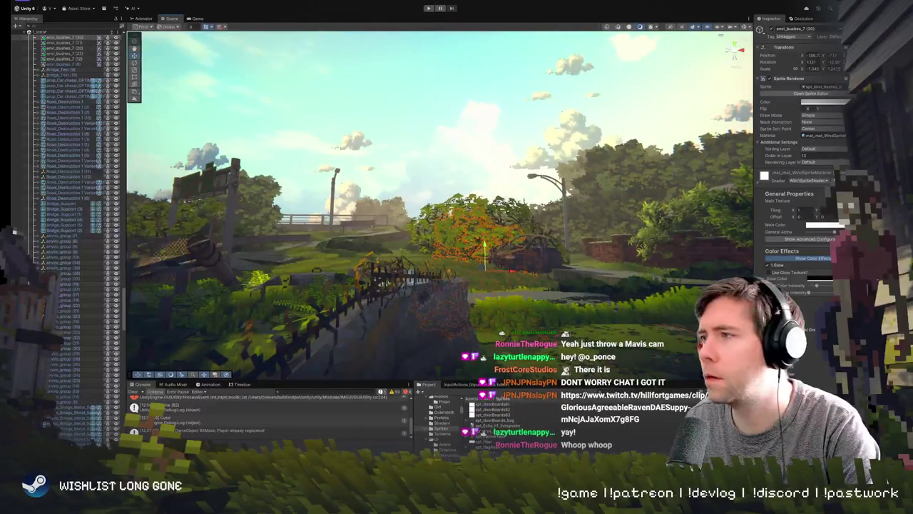
- Check the bush's tint colour picker without changes, then deselect the bush by the wrecked car
left_click(813, 102)
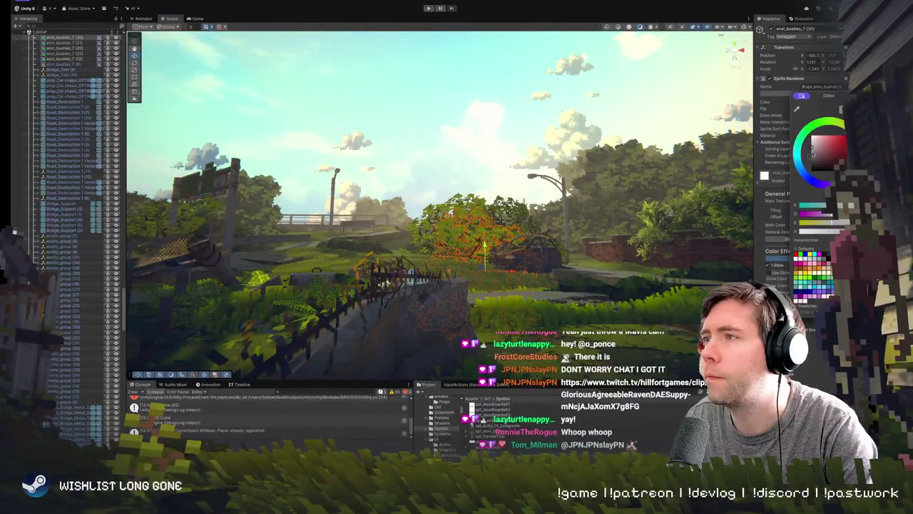
left_click(428, 214)
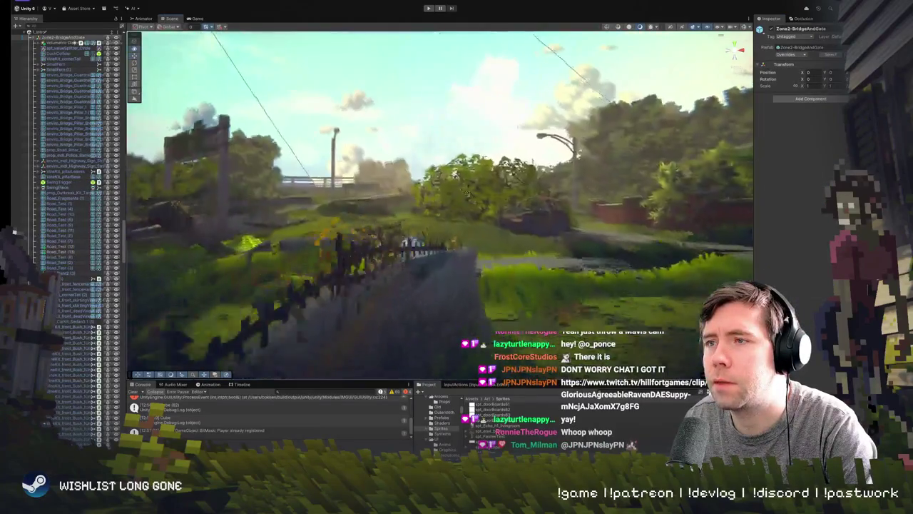
left_click(454, 202)
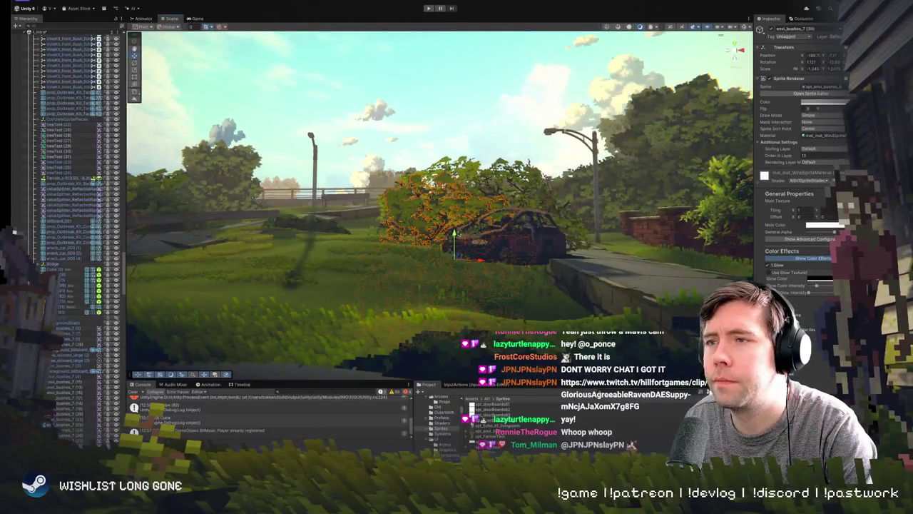
left_click(454, 214)
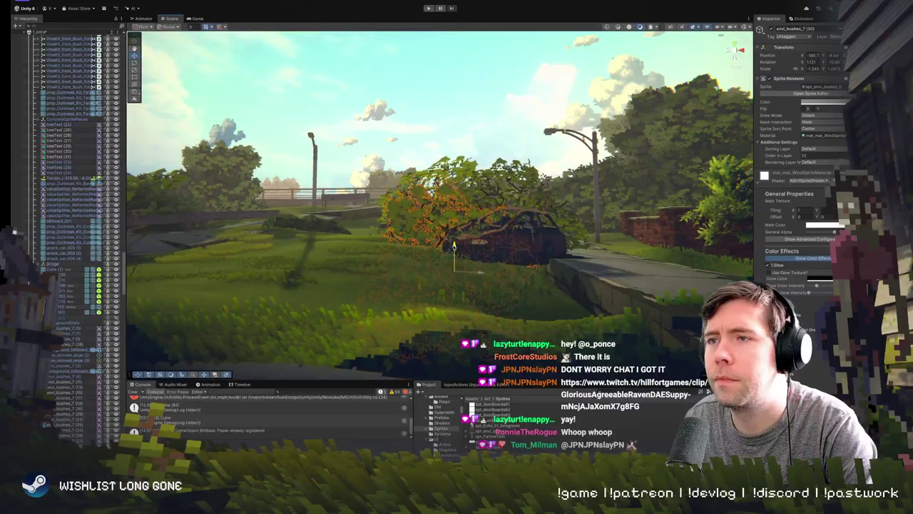
- Enter Play mode with Ctrl+P to test the level in the Game view
key("ctrl+p")
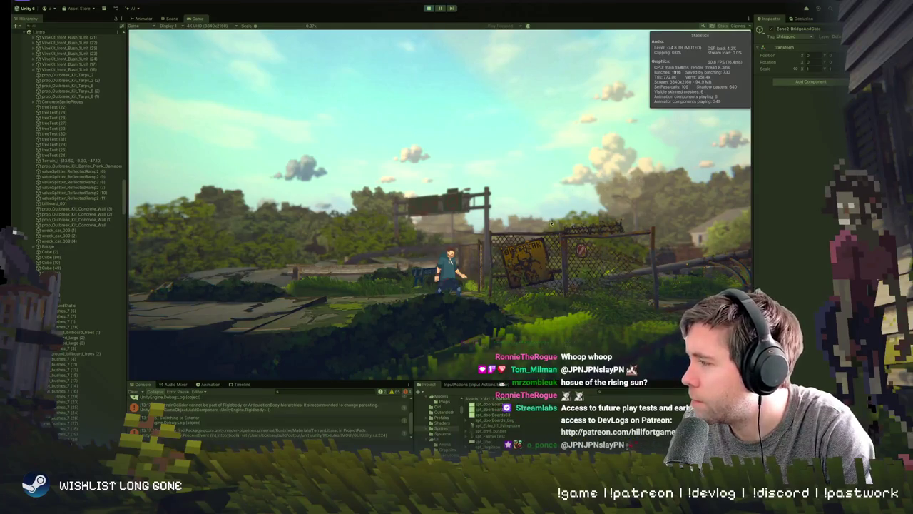
- Walk the character around the Corvid Hills gate with WASD, then stop the play test
key("d")
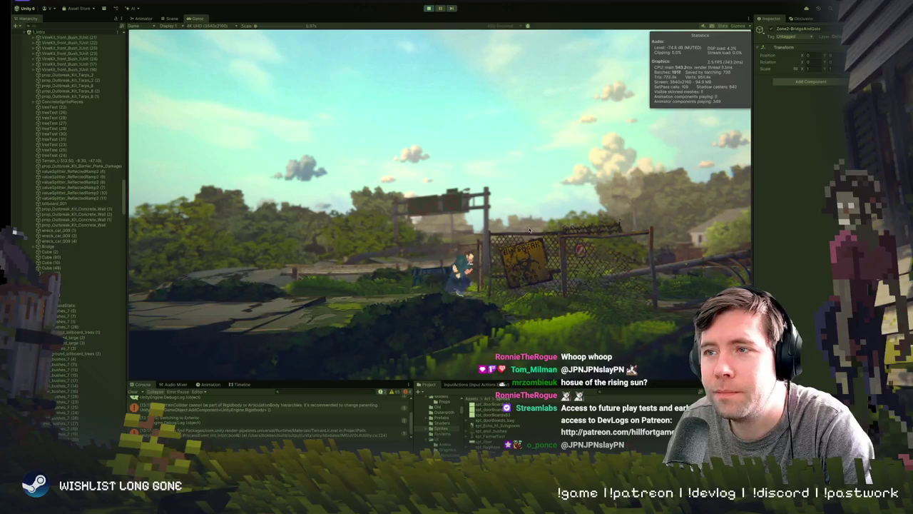
key("w")
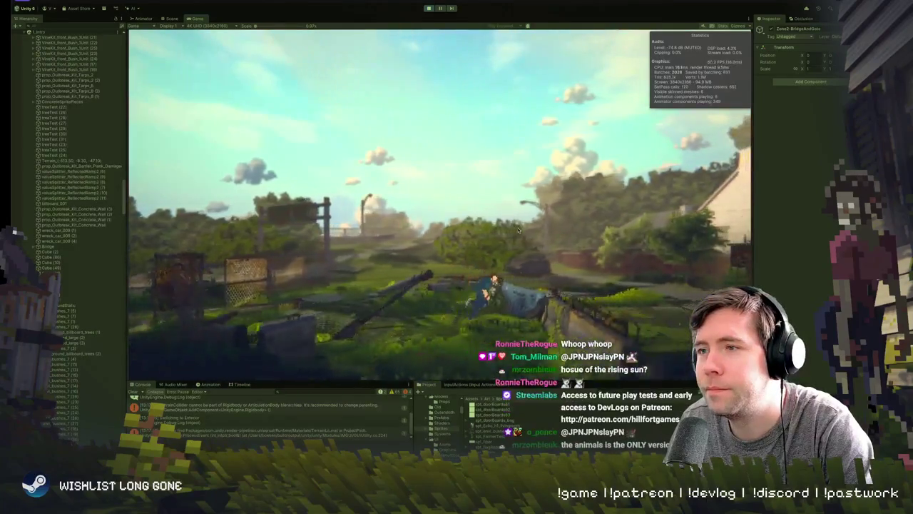
key("w")
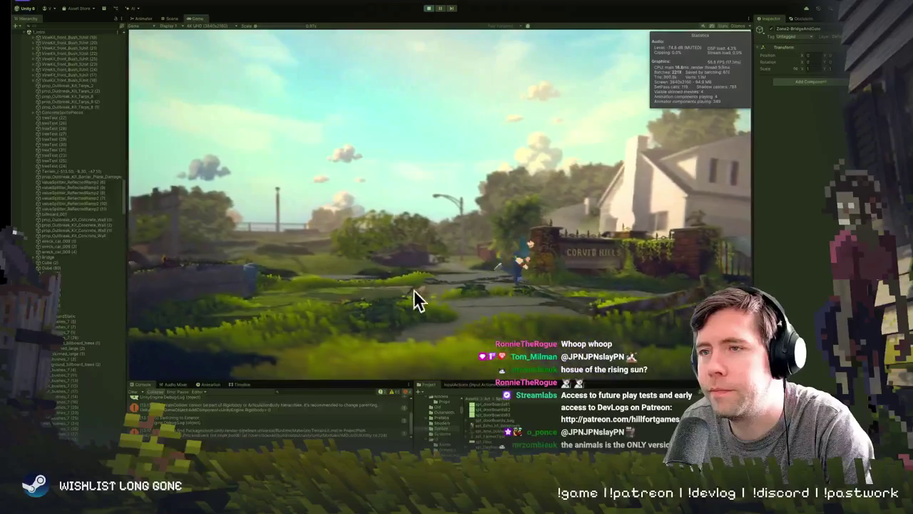
key("a")
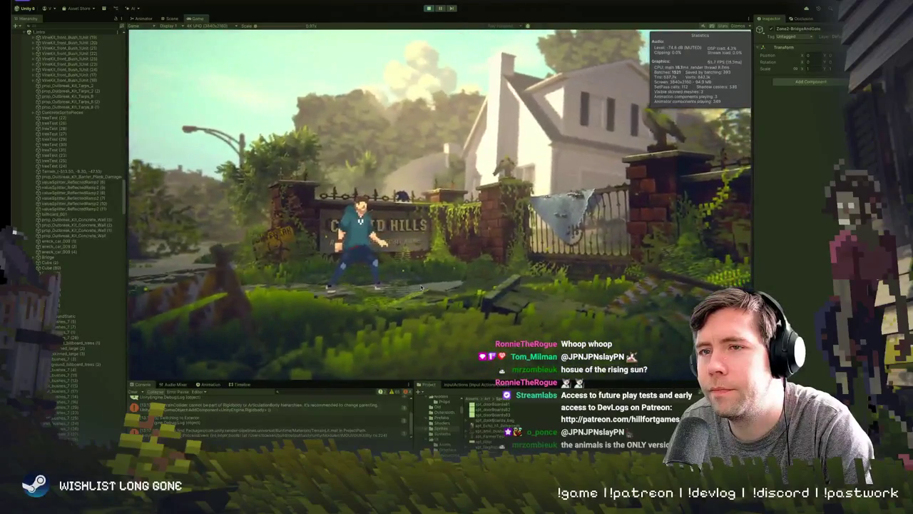
key("a")
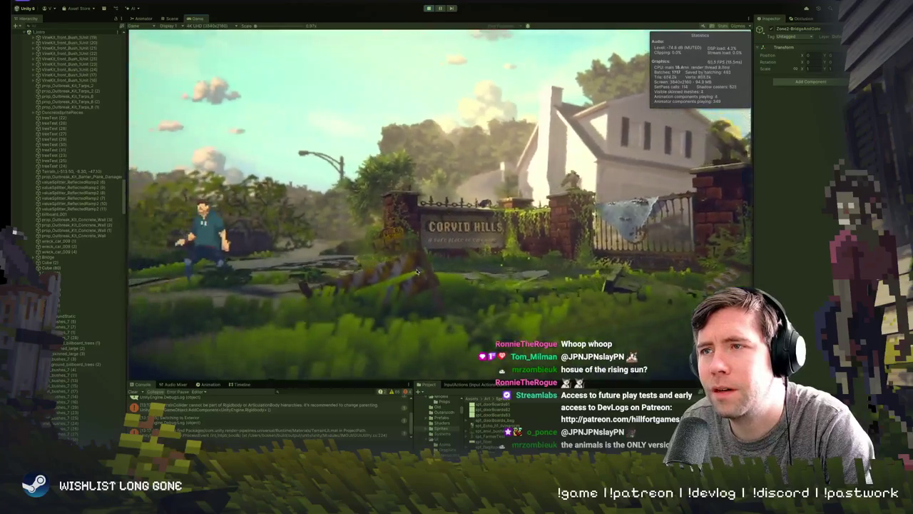
key("d")
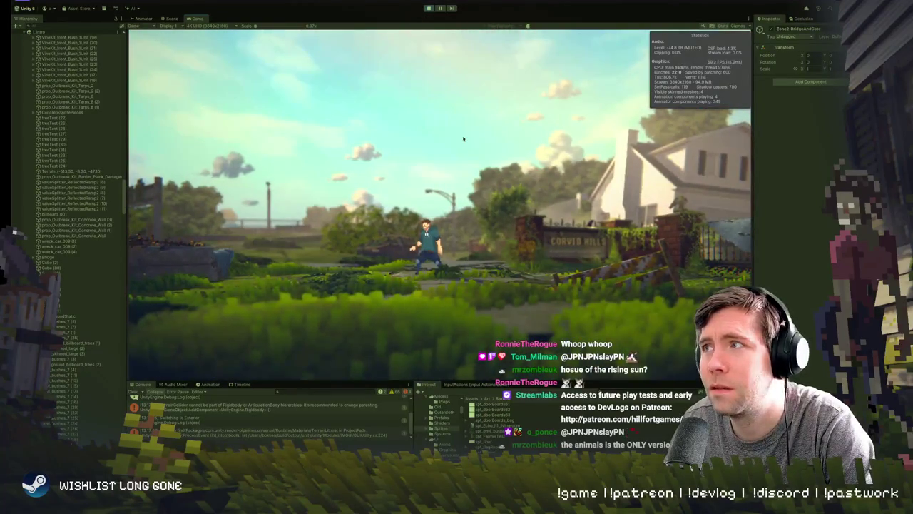
left_click(429, 9)
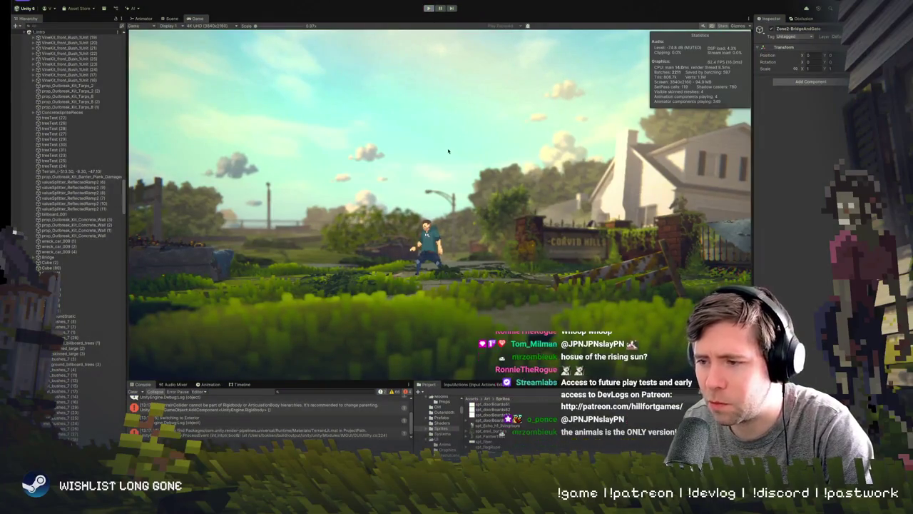
- Rotate the bush by the burnt car around its Y axis, then play-test the level
key("w")
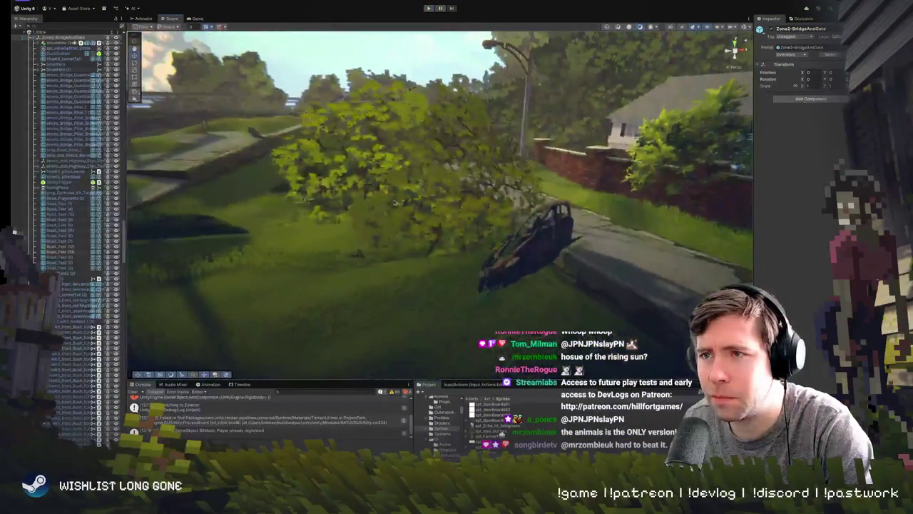
left_click(449, 242)
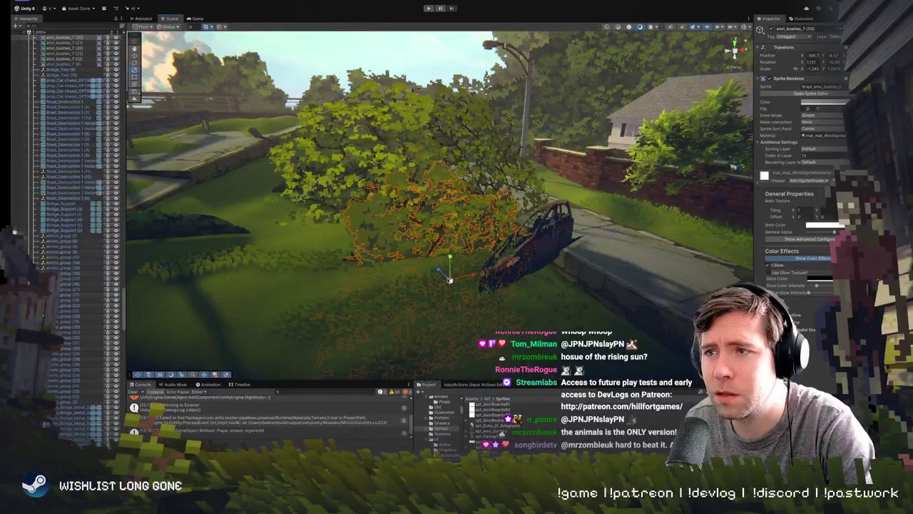
mouse_move(451, 268)
left_mouse_down()
mouse_move(608, 274)
mouse_move(467, 270)
mouse_move(461, 233)
left_mouse_up()
key("w")
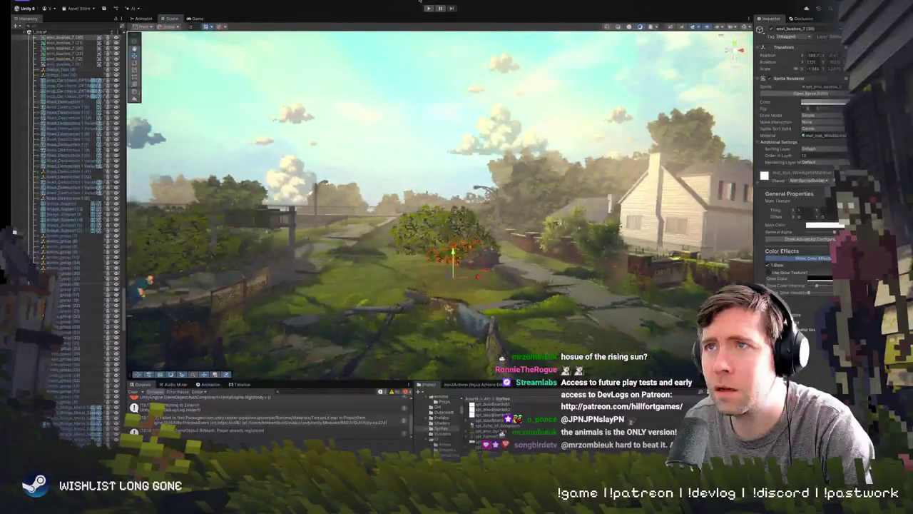
key("ctrl+p")
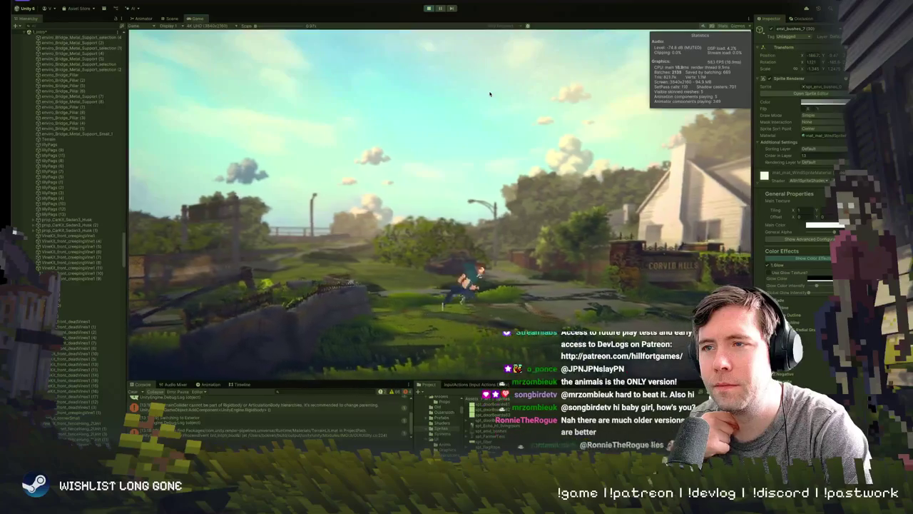
- Exit Play mode, orbit around the burnt car, and select and frame a different bush
left_click(437, 8)
key("f")
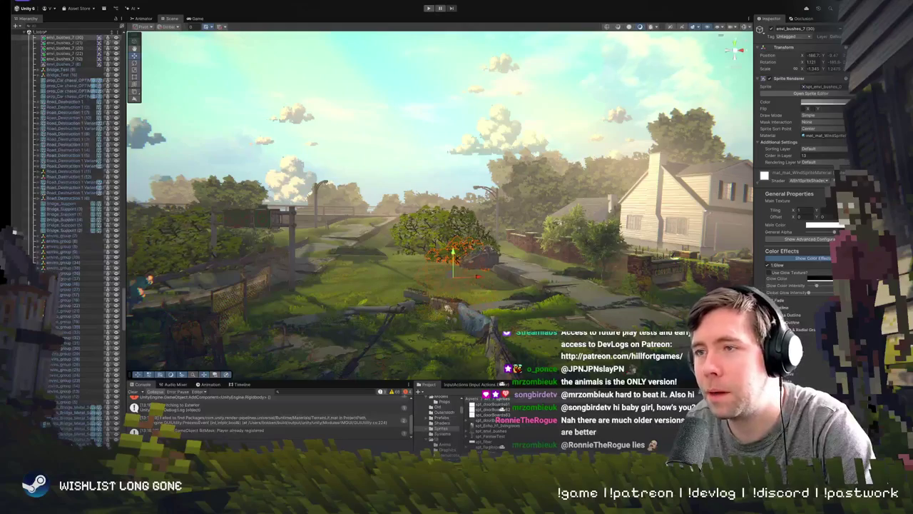
mouse_move(445, 271)
left_mouse_down()
mouse_move(461, 288)
mouse_move(503, 228)
mouse_move(278, 251)
mouse_move(417, 171)
left_mouse_up()
scroll(460, 288, "down", 5)
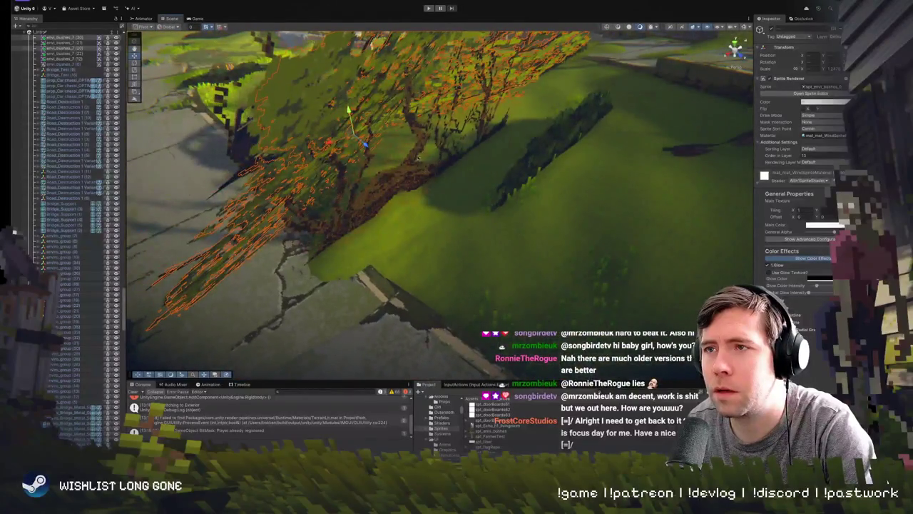
left_click(424, 169)
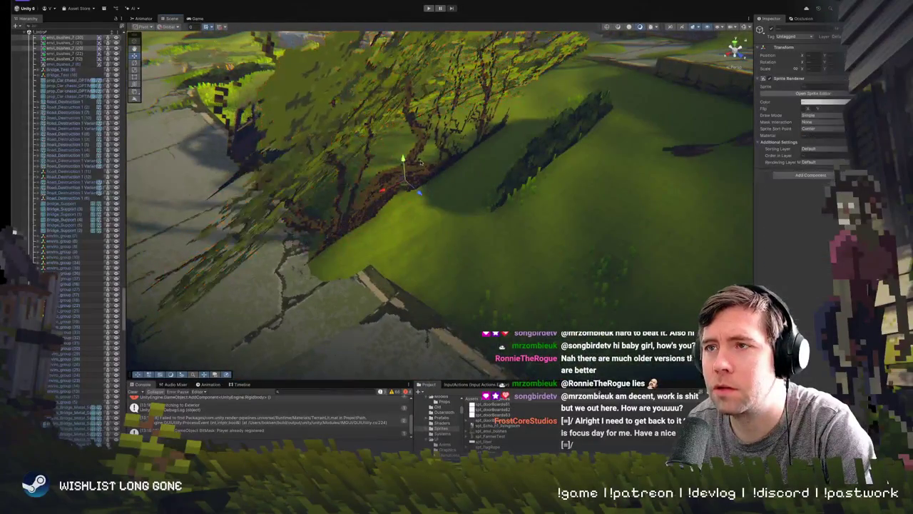
key("f")
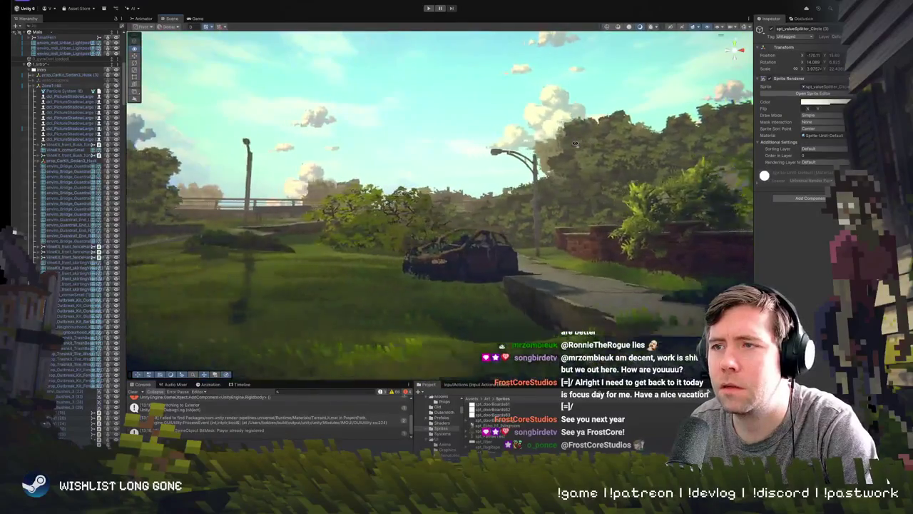
left_click(415, 345)
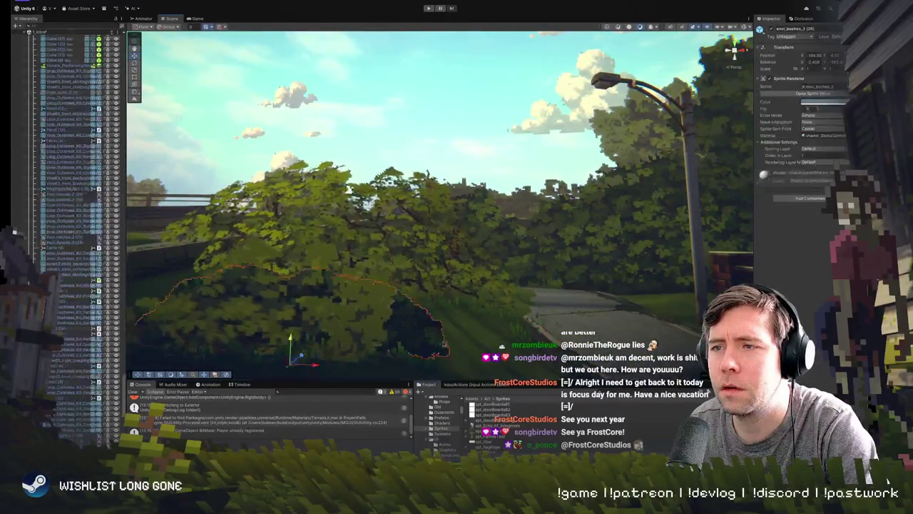
key("f")
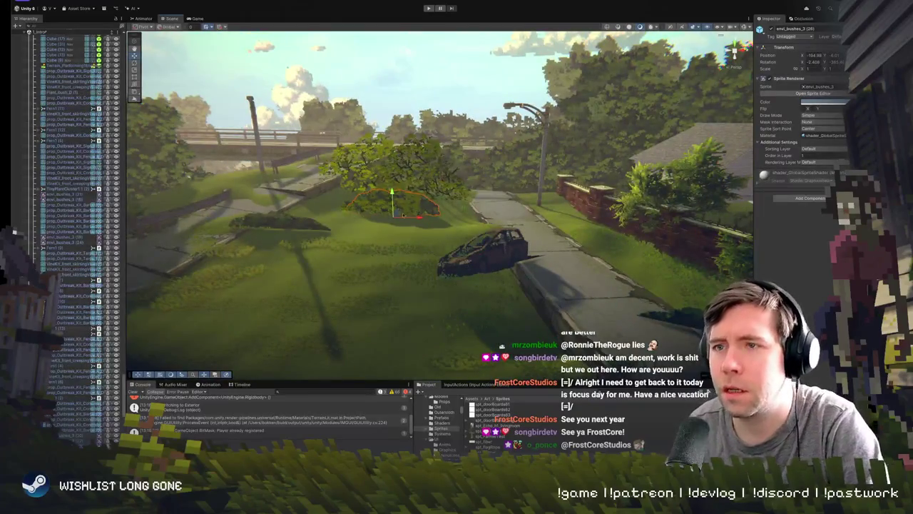
left_click(320, 228)
key("f")
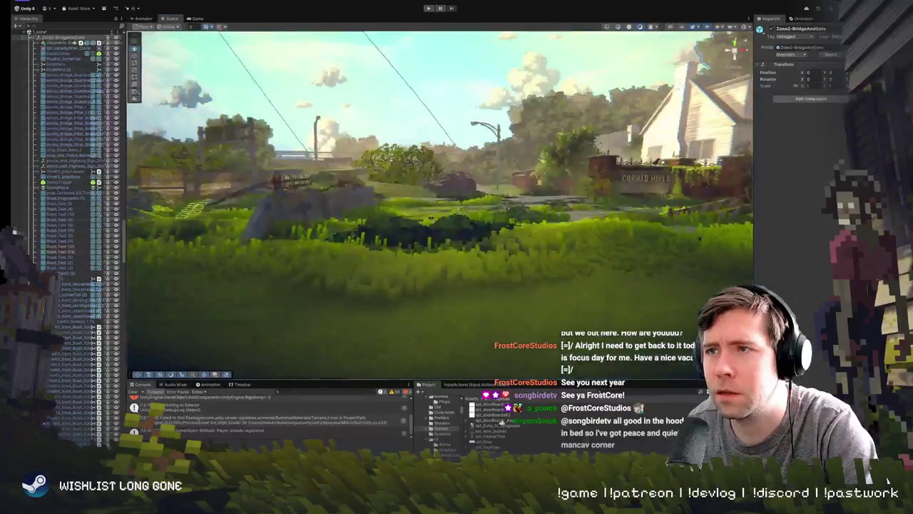
left_click(435, 232)
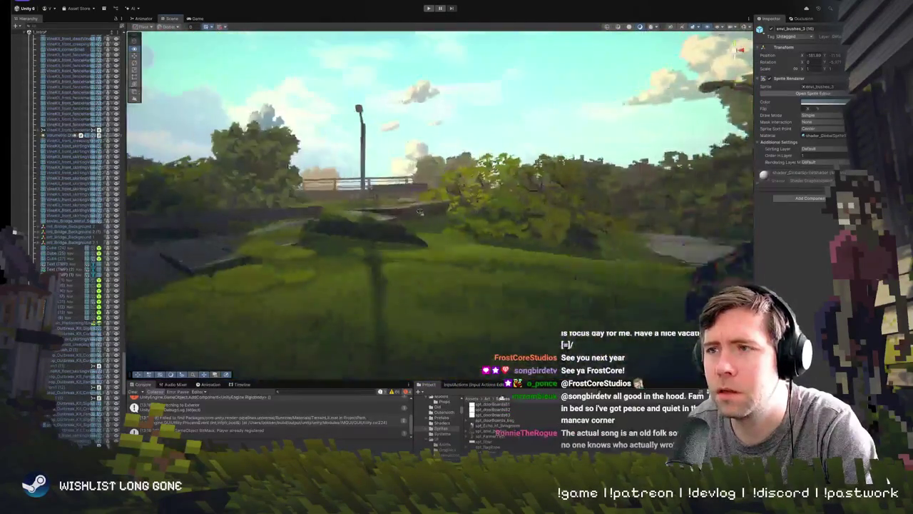
mouse_move(420, 212)
left_mouse_down()
mouse_move(395, 215)
mouse_move(472, 185)
mouse_move(409, 227)
left_mouse_up()
left_click(409, 227)
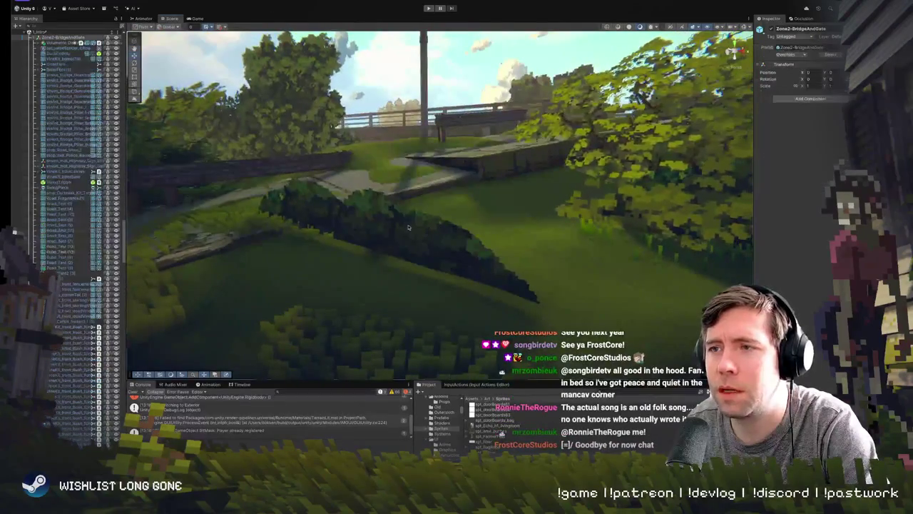
left_click_drag(303, 216, 341, 225)
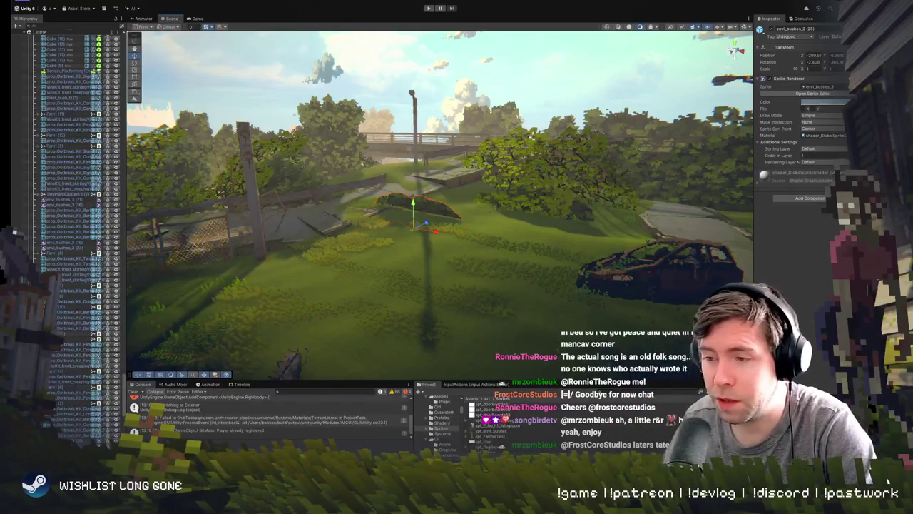
left_click_drag(428, 271, 433, 219)
left_click(433, 219)
scroll(433, 219, "up", 5)
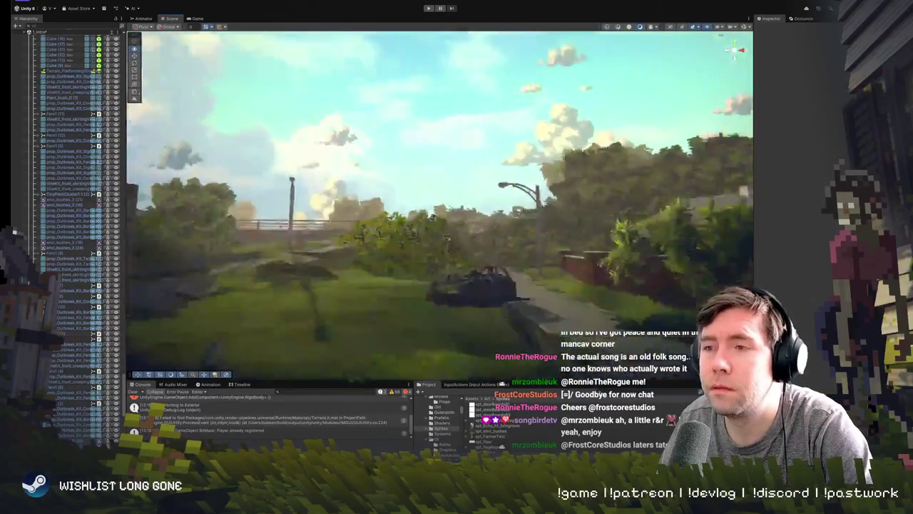
left_click(428, 291)
left_click(428, 291)
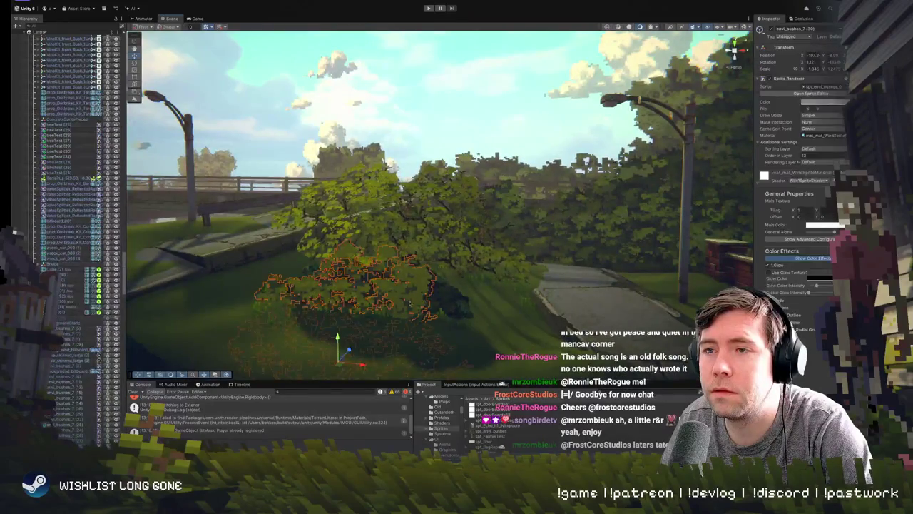
mouse_move(391, 357)
left_mouse_down()
mouse_move(444, 188)
mouse_move(457, 240)
mouse_move(521, 241)
left_mouse_up()
left_click(517, 243)
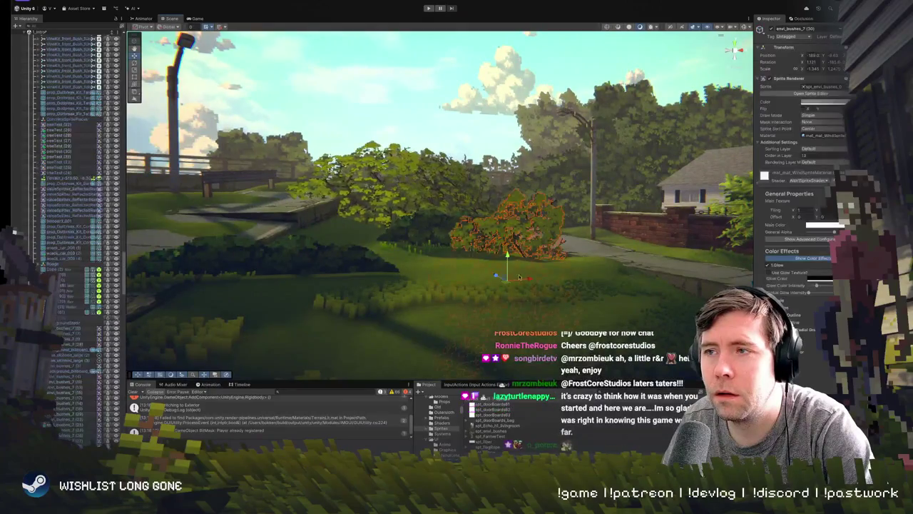
key("f")
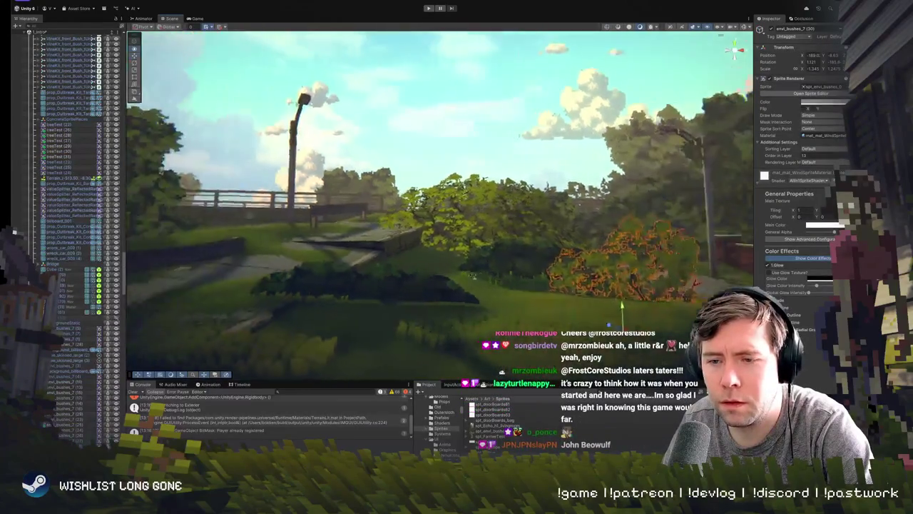
mouse_move(461, 129)
left_mouse_down()
mouse_move(472, 283)
mouse_move(447, 147)
left_mouse_up()
left_click(470, 219)
key("e")
left_click(448, 146)
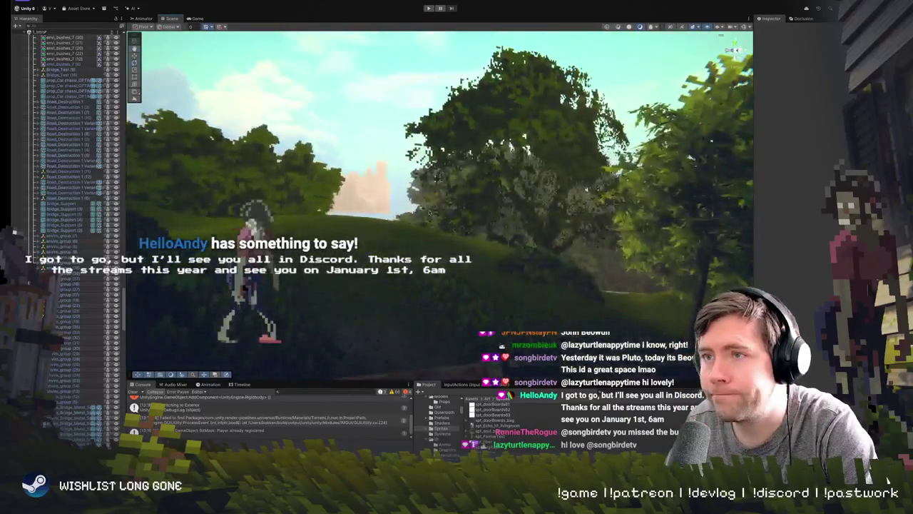
left_click(198, 97)
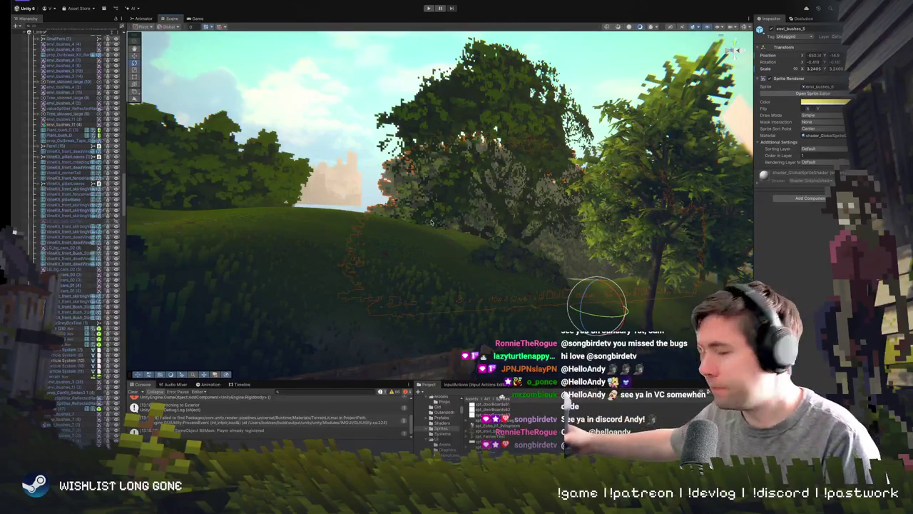
- Shrink the large bush among the hillside trees, deselect it, and switch to Photoshop
key("f")
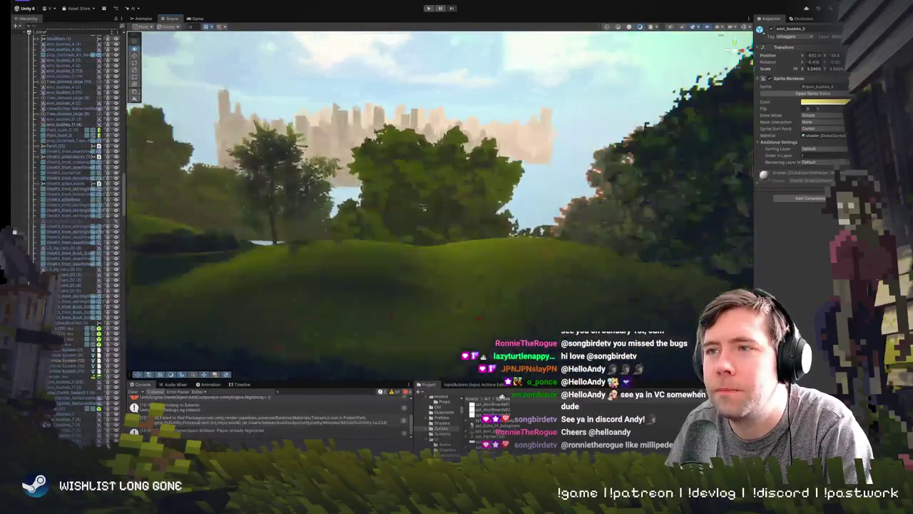
left_click(563, 293)
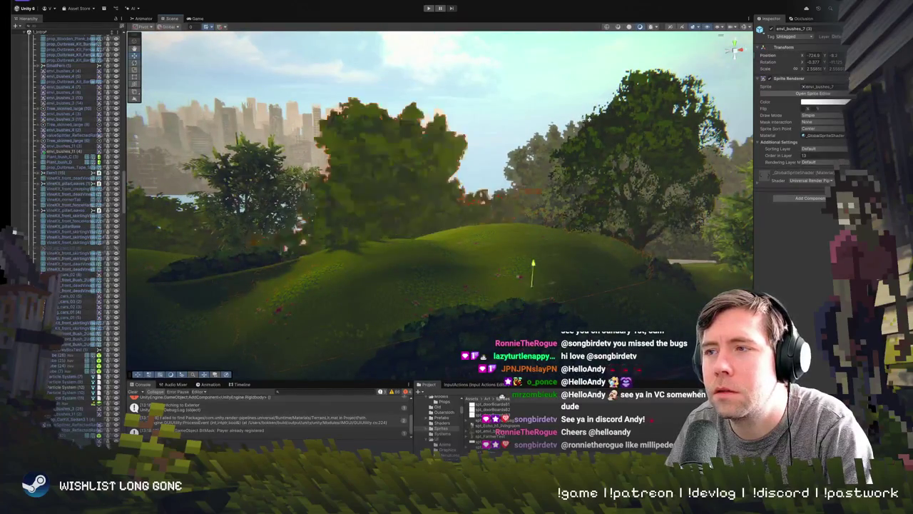
key("w")
mouse_move(531, 248)
left_mouse_down()
mouse_move(521, 248)
mouse_move(489, 202)
mouse_move(468, 291)
mouse_move(536, 288)
left_mouse_up()
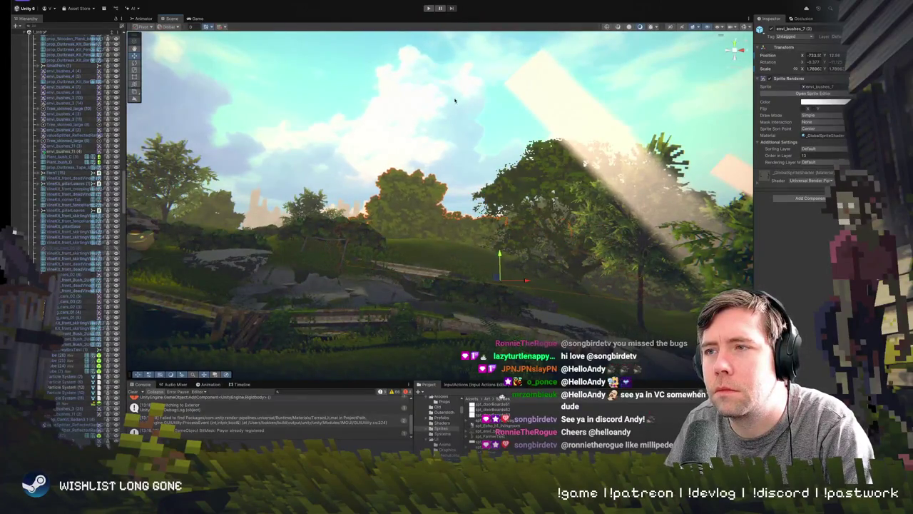
left_click(473, 259)
mouse_move(466, 161)
left_mouse_down()
mouse_move(494, 158)
mouse_move(471, 187)
mouse_move(489, 167)
mouse_move(601, 241)
left_mouse_up()
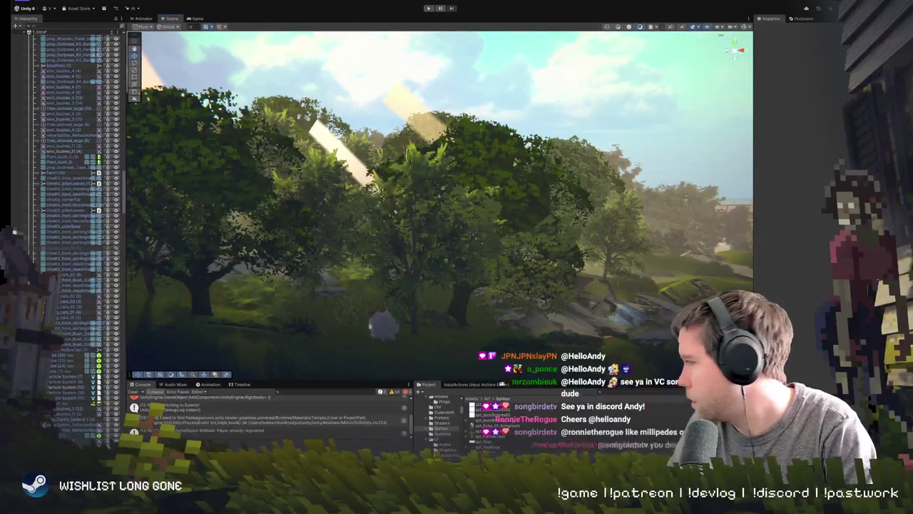
key("super+Tab")
- Zoom and pan around the bushes sheet to bring the leafy tree's crown into view
key("super+minus")
key("super+minus")
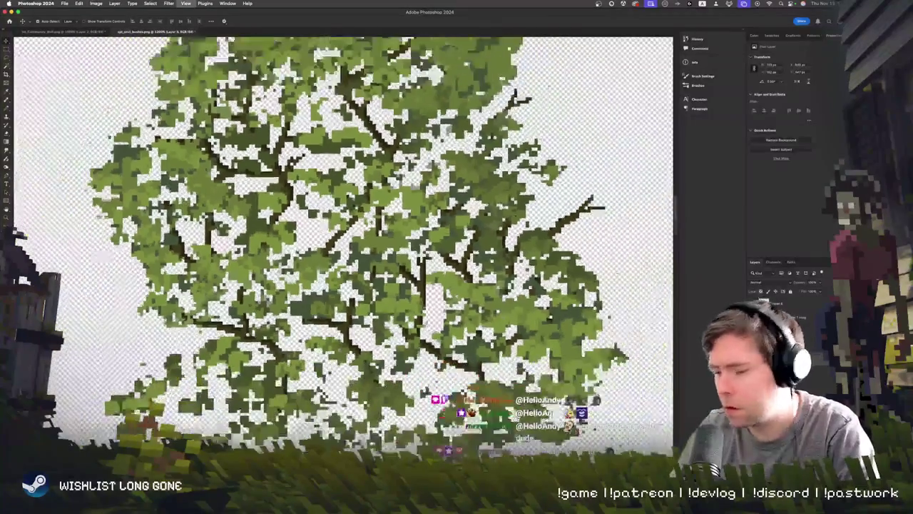
key("super+minus")
key("super+minus")
key("super+minus")
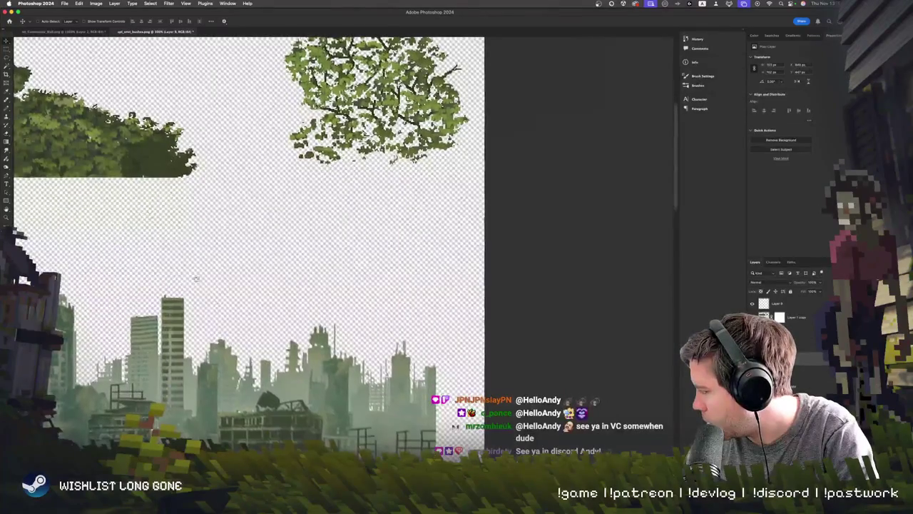
scroll(342, 242, "down", 3)
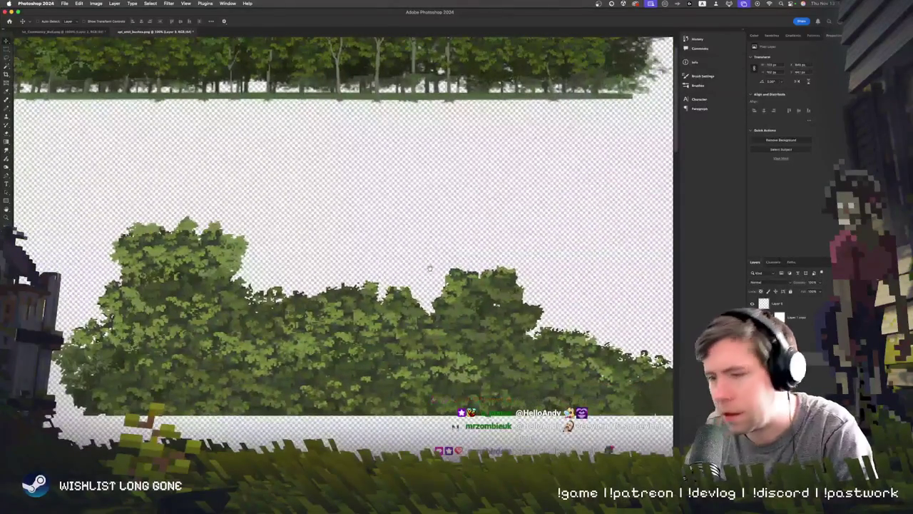
scroll(202, 242, "up", 3)
left_click_drag(202, 242, 307, 328)
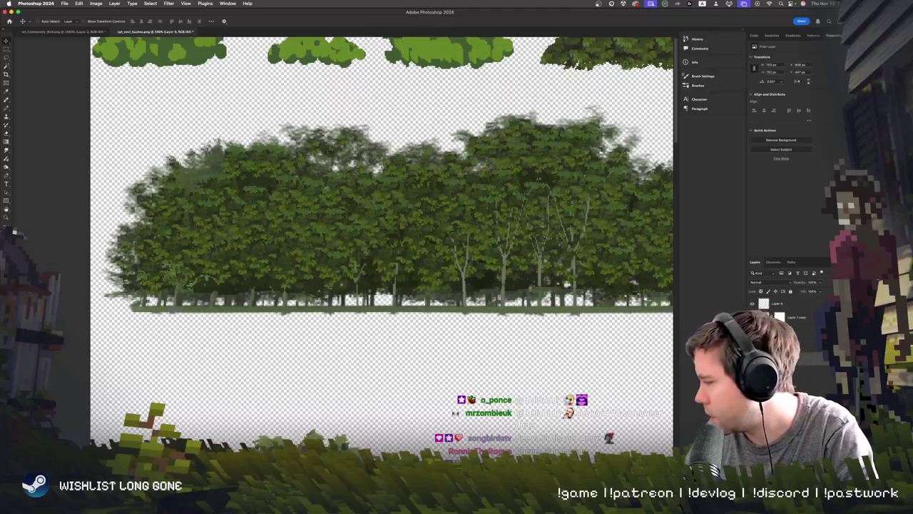
scroll(212, 225, "up", 5)
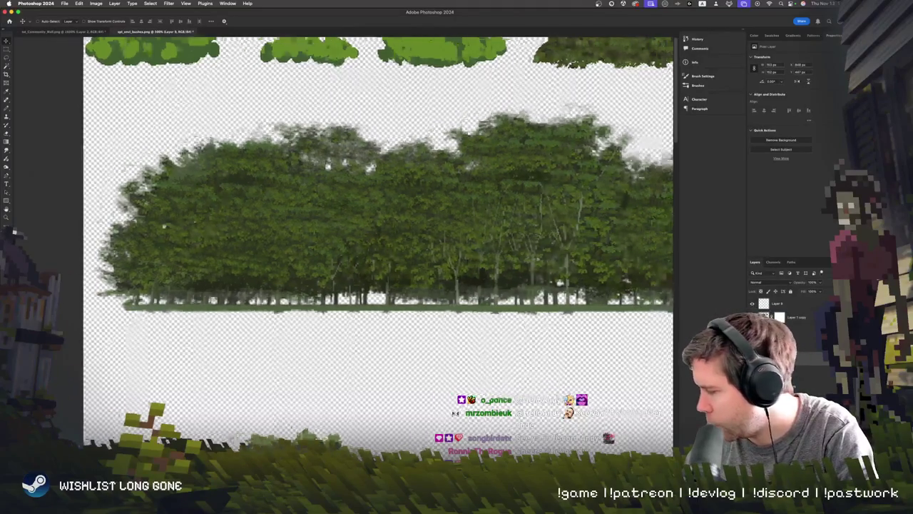
scroll(212, 225, "down", 5)
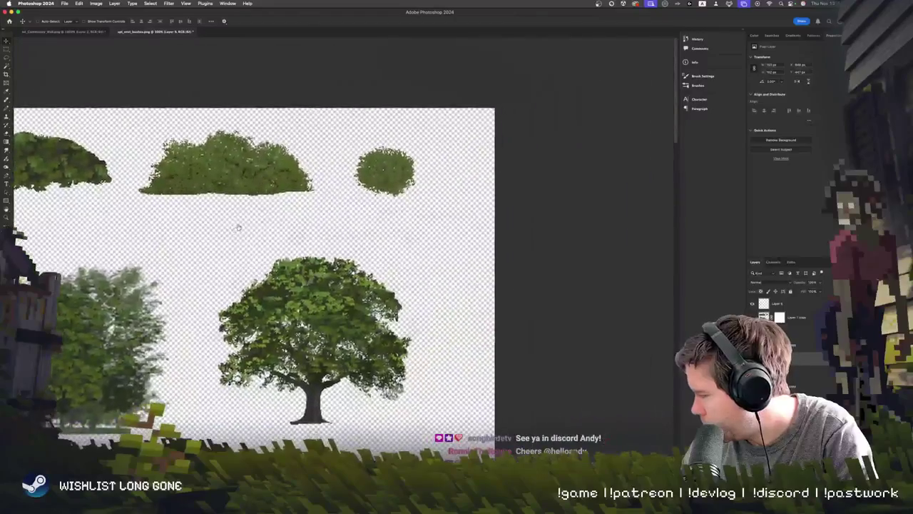
scroll(343, 261, "up", 5)
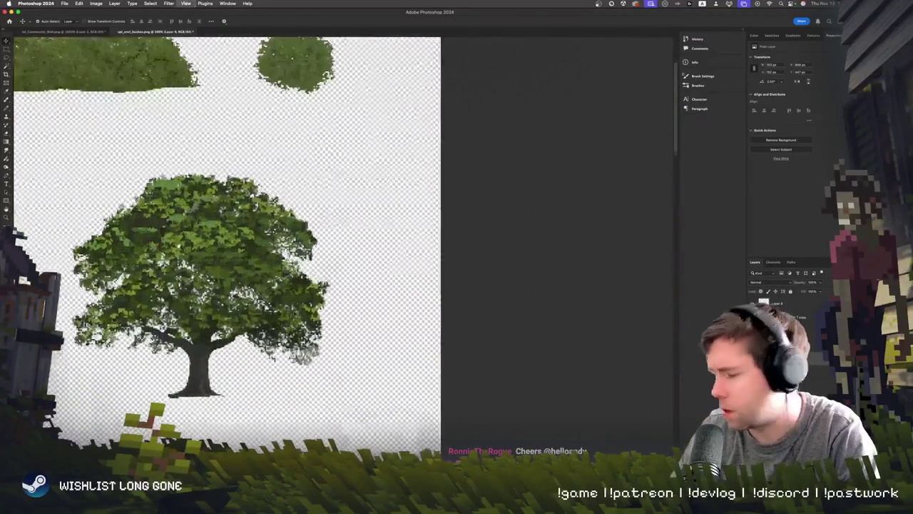
scroll(286, 250, "left", 3)
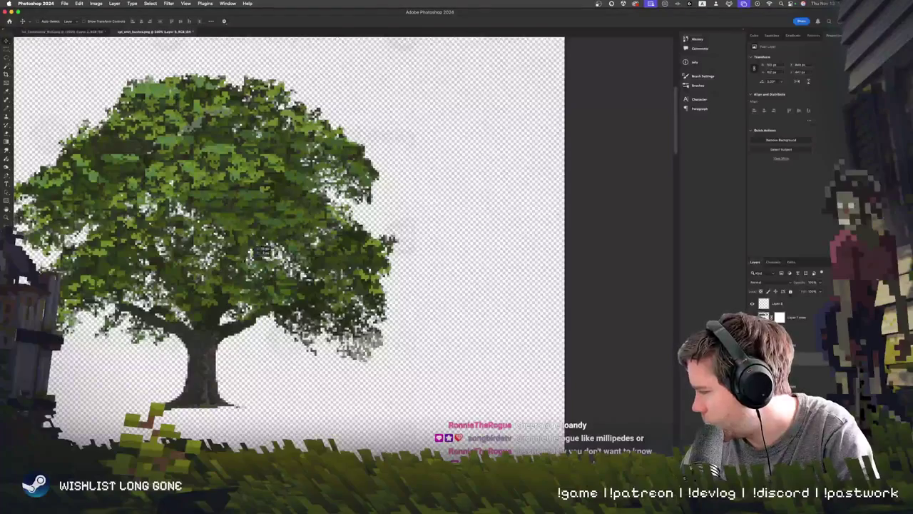
scroll(252, 231, "up", 5)
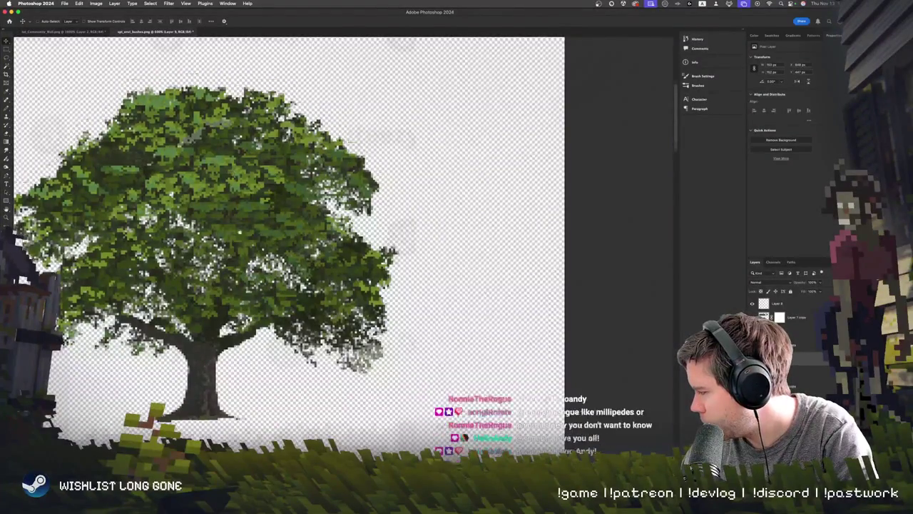
scroll(251, 230, "up", 3)
scroll(252, 230, "down", 3)
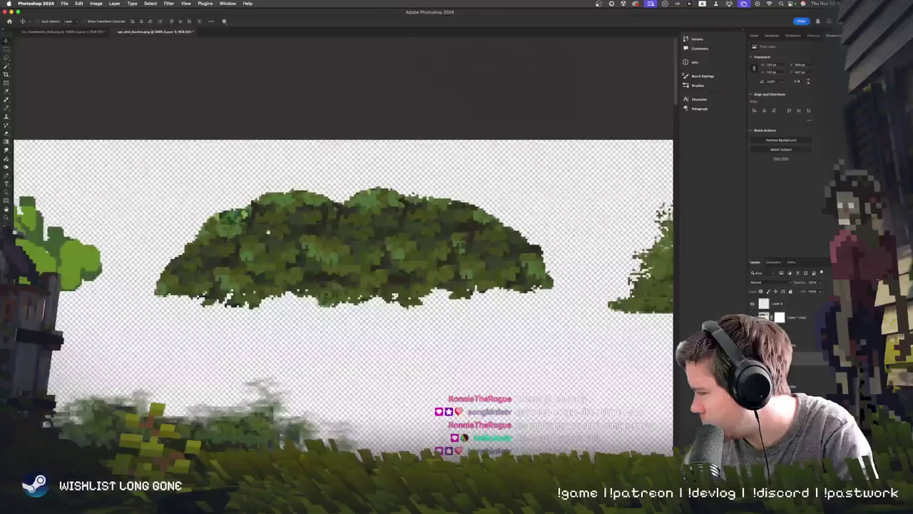
scroll(251, 230, "left", 5)
scroll(214, 221, "down", 2)
scroll(123, 211, "up", 3)
scroll(123, 210, "right", 5)
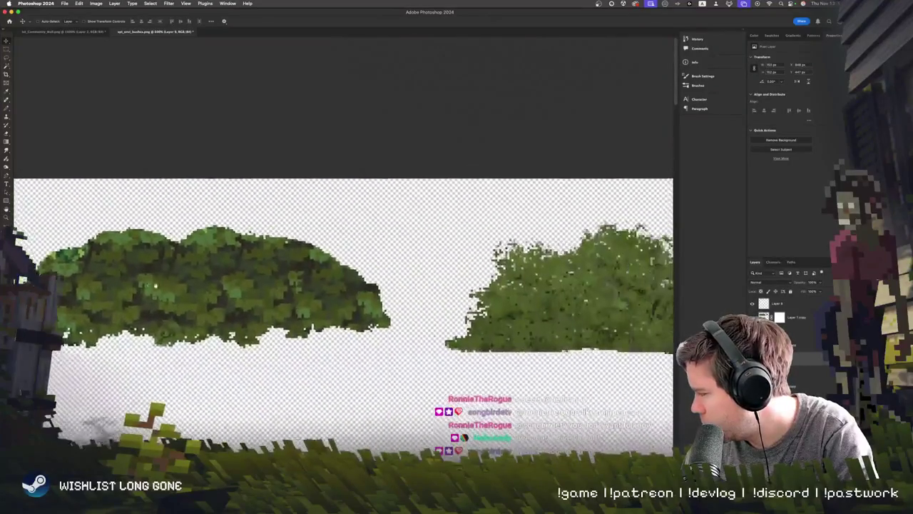
scroll(123, 210, "down", 2)
scroll(122, 211, "right", 3)
scroll(153, 285, "up", 3)
scroll(153, 285, "down", 2)
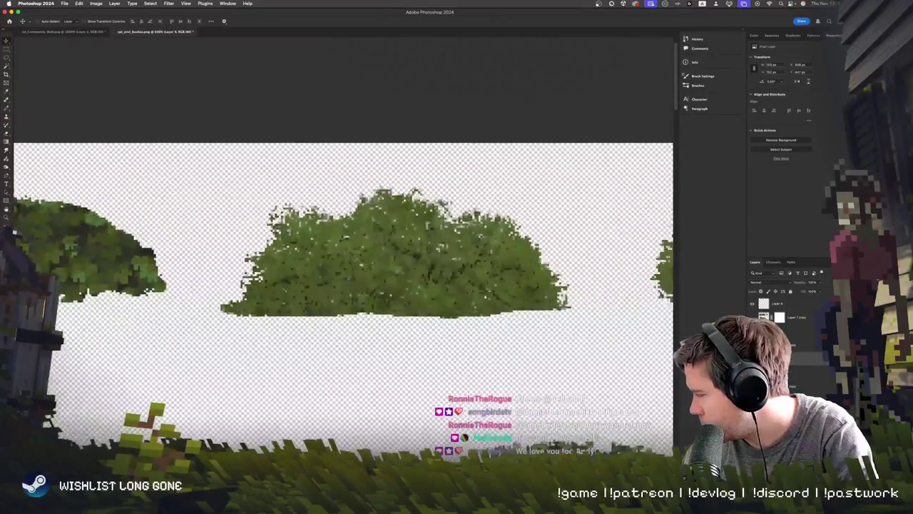
scroll(136, 300, "up", 3)
scroll(128, 307, "down", 3)
scroll(119, 314, "up", 3)
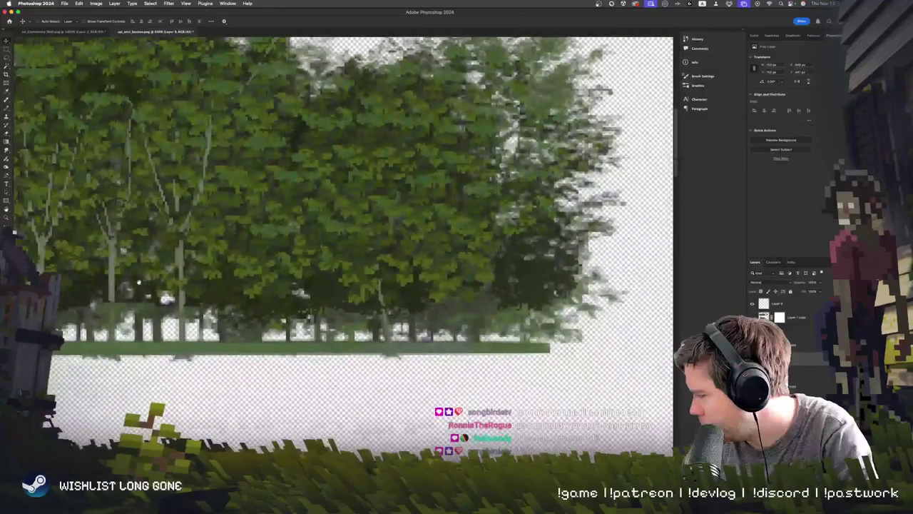
scroll(129, 300, "down", 2)
scroll(143, 250, "right", 3)
scroll(154, 182, "up", 3)
scroll(154, 182, "down", 3)
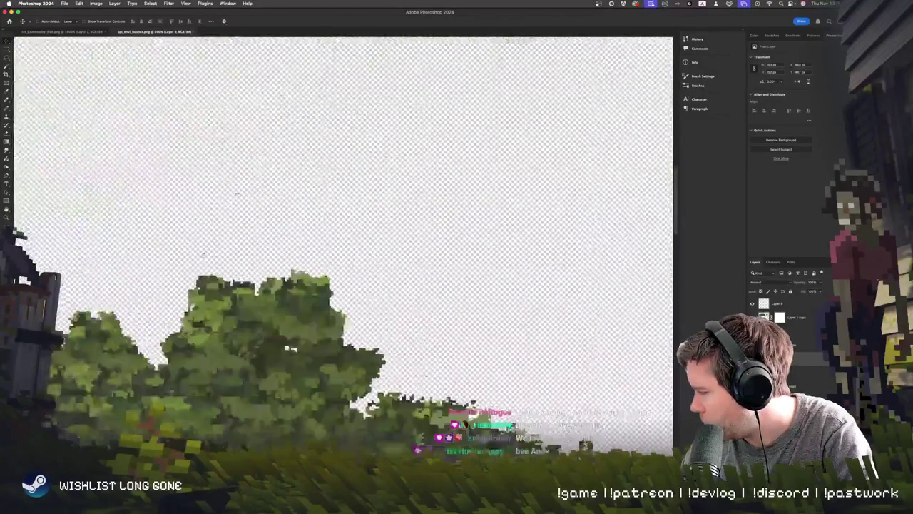
scroll(286, 249, "up", 3)
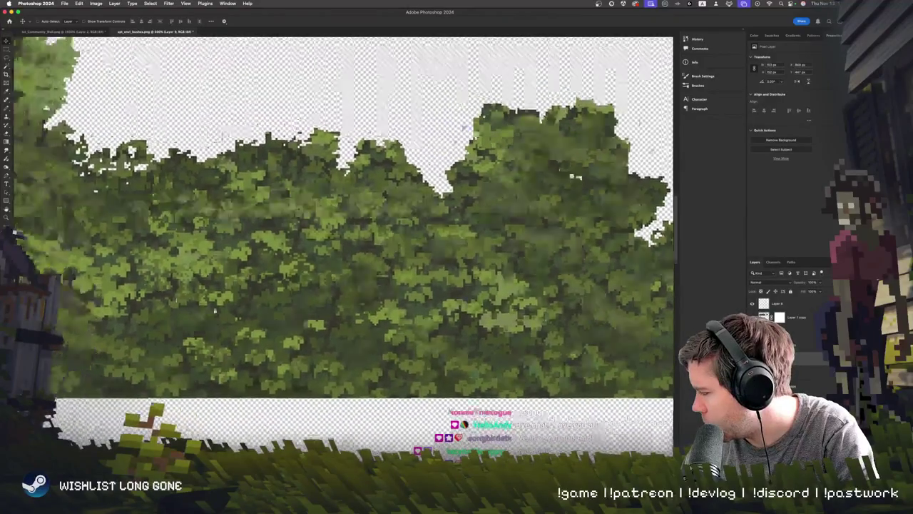
scroll(278, 335, "right", 5)
scroll(278, 335, "up", 2)
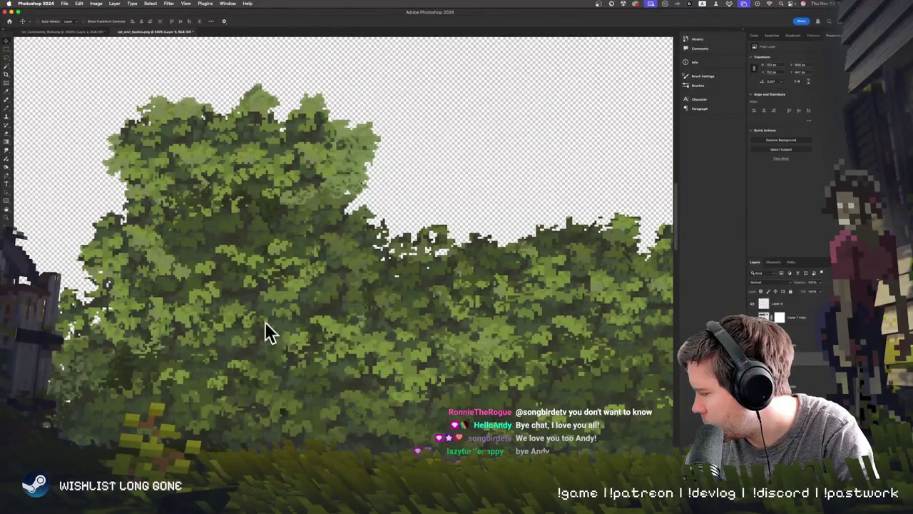
key("super+minus")
key("super+minus")
key("super+minus")
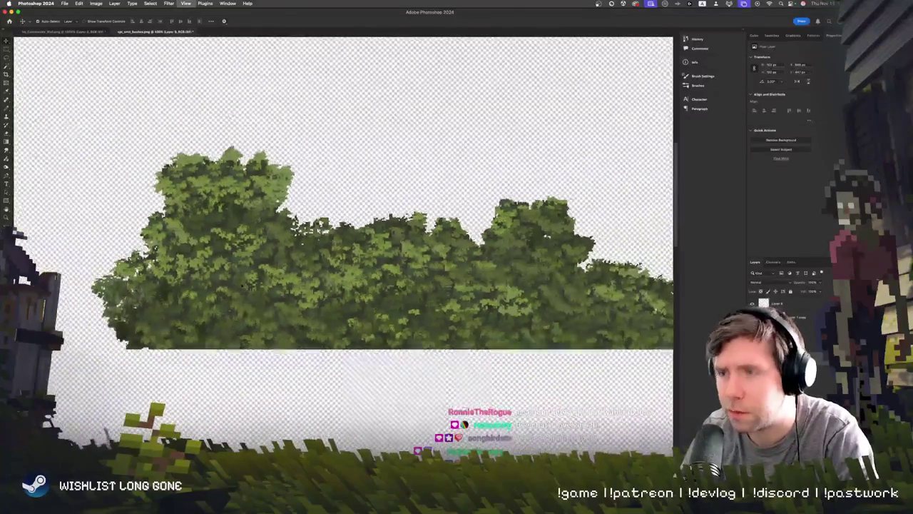
key("super+plus")
scroll(295, 356, "left", 3)
scroll(295, 356, "down", 1)
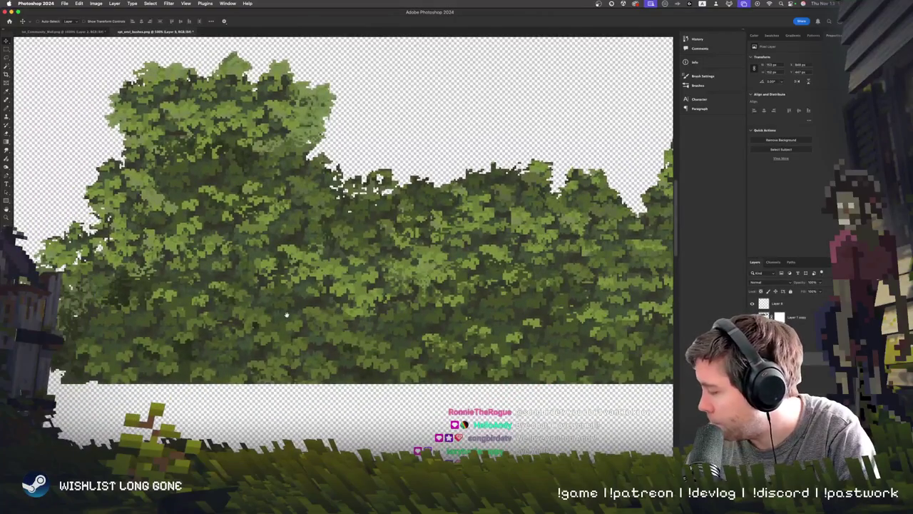
scroll(284, 314, "right", 3)
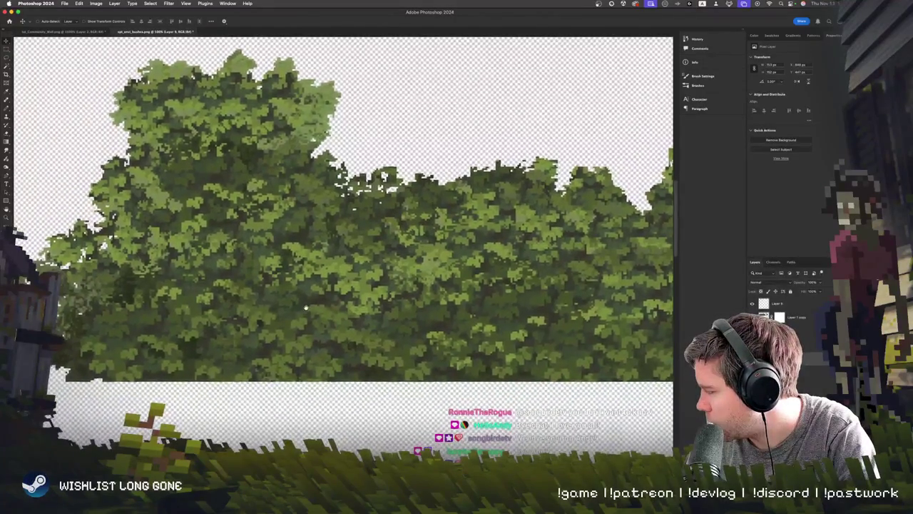
scroll(279, 308, "up", 5)
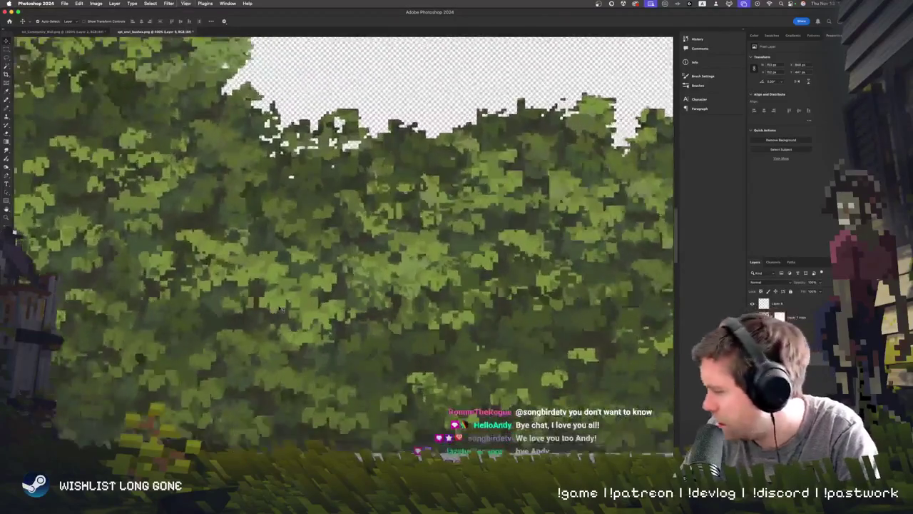
scroll(235, 300, "left", 5)
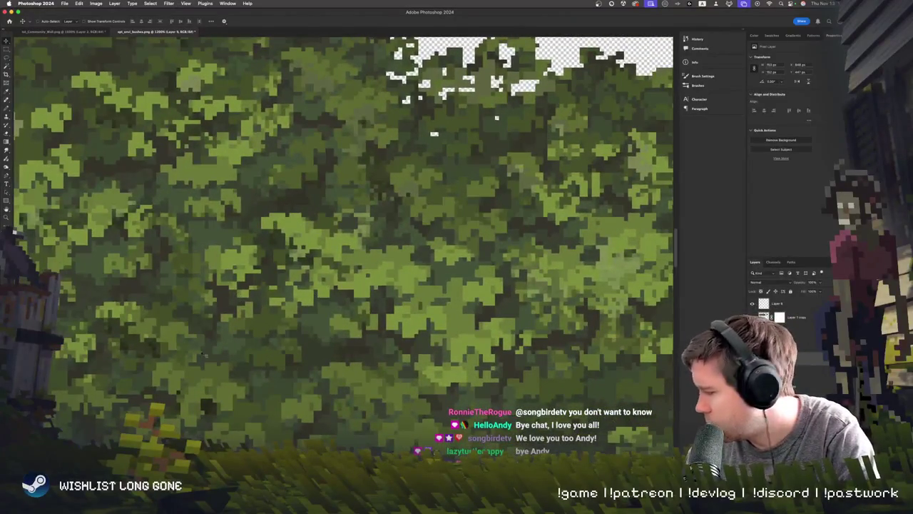
scroll(255, 271, "up", 2)
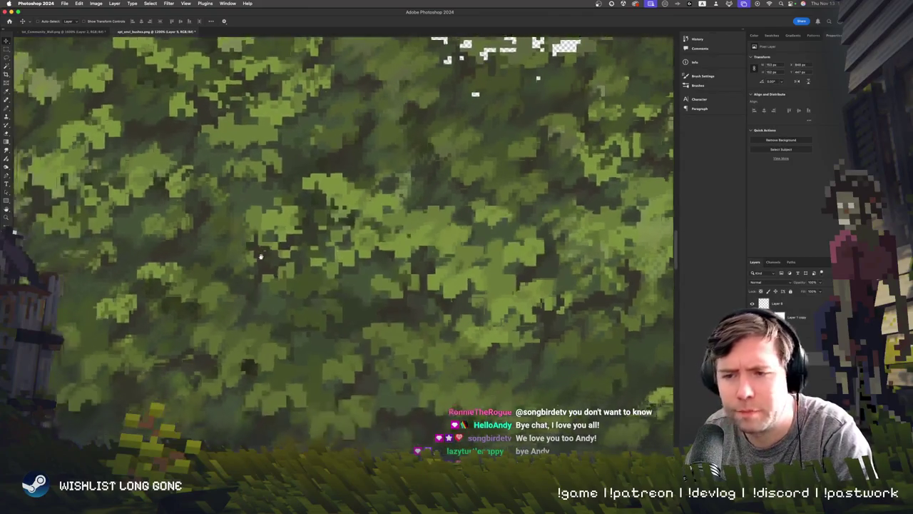
scroll(261, 257, "down", 4)
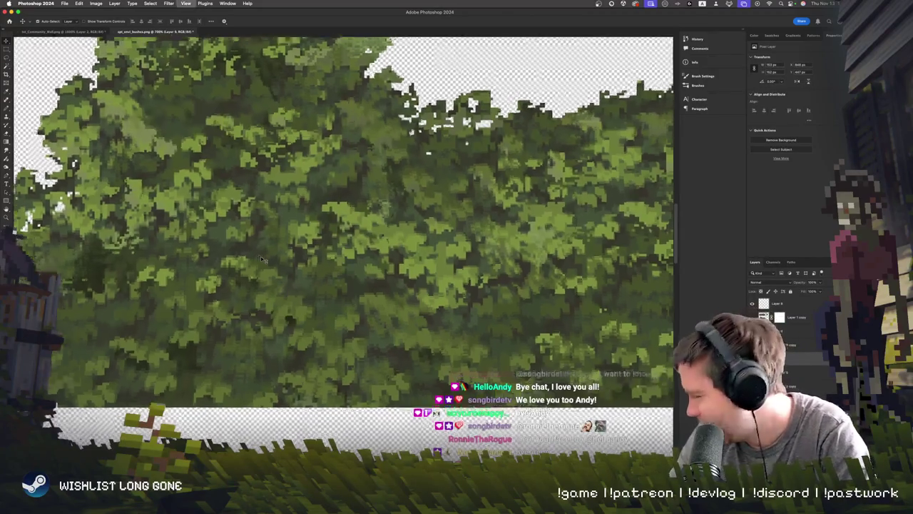
key("super+equal")
key("super+minus")
key("super+equal")
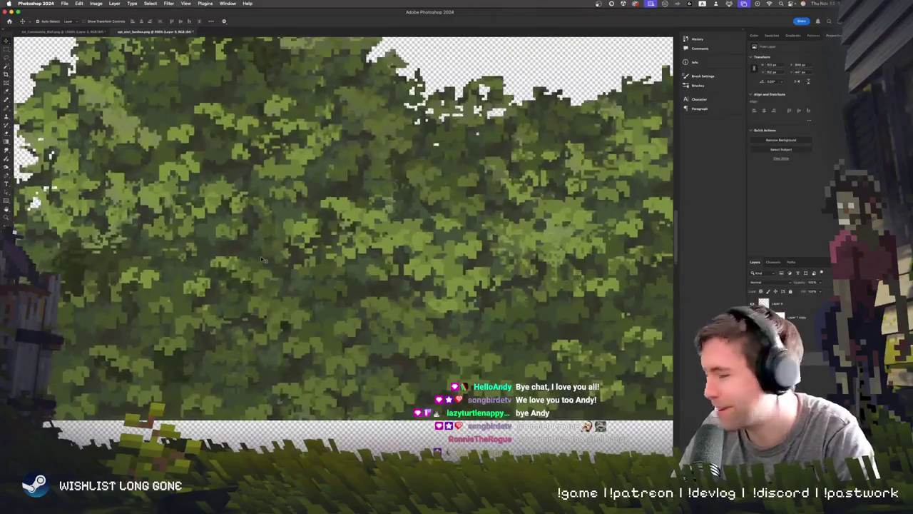
key("super+minus")
scroll(187, 308, "up", 5)
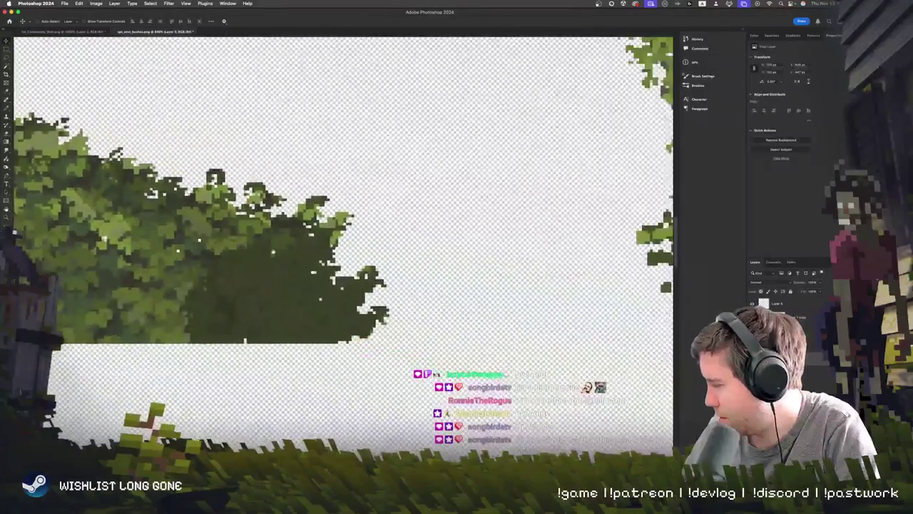
- Hide the branch layer, duplicate the foliage layer, and pencil green over dark branch pixels
key("b")
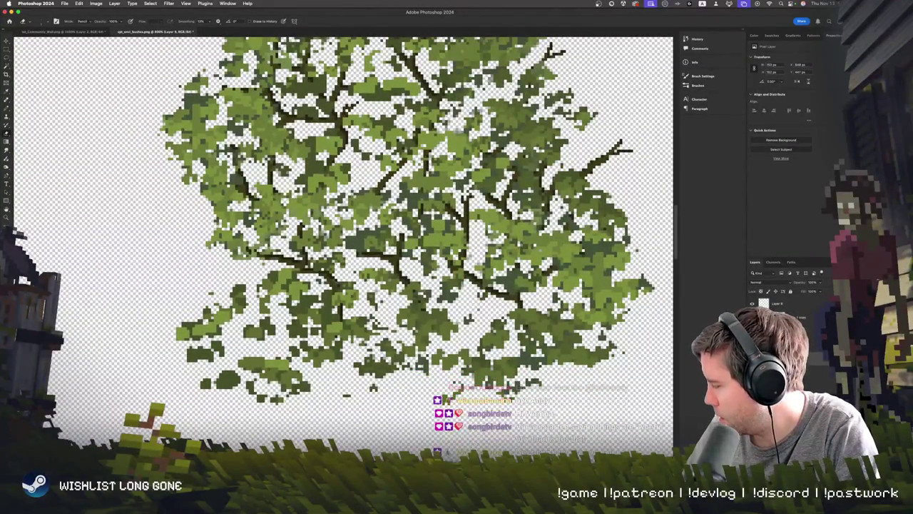
key("ctrl+comma")
key("ctrl+comma")
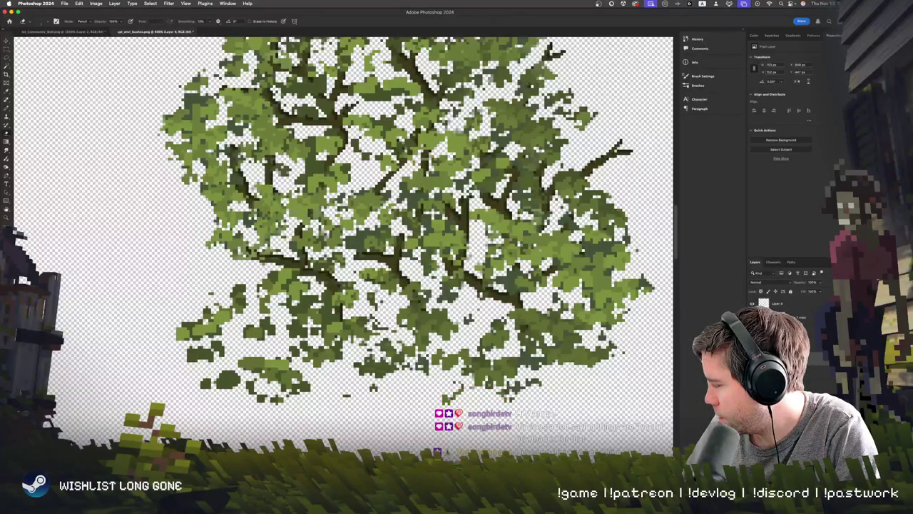
key("ctrl+j")
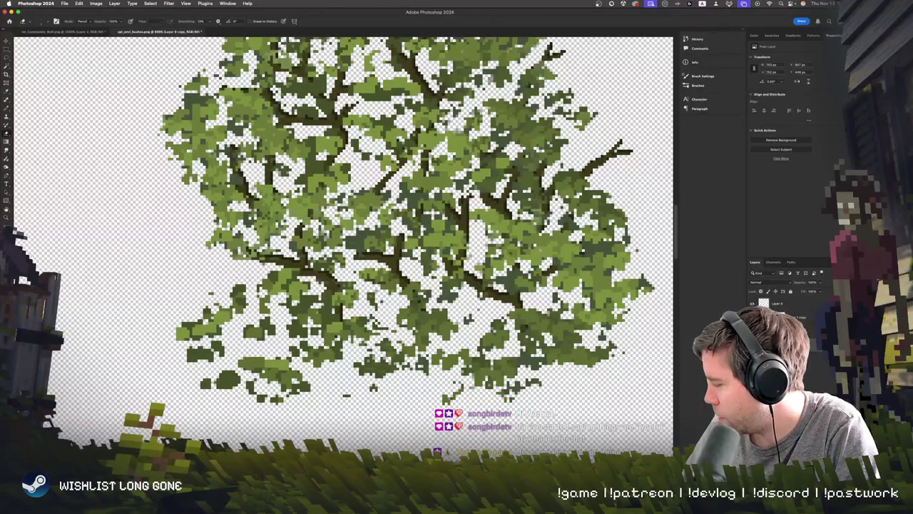
left_click_drag(514, 282, 468, 303)
scroll(342, 243, "up", 10)
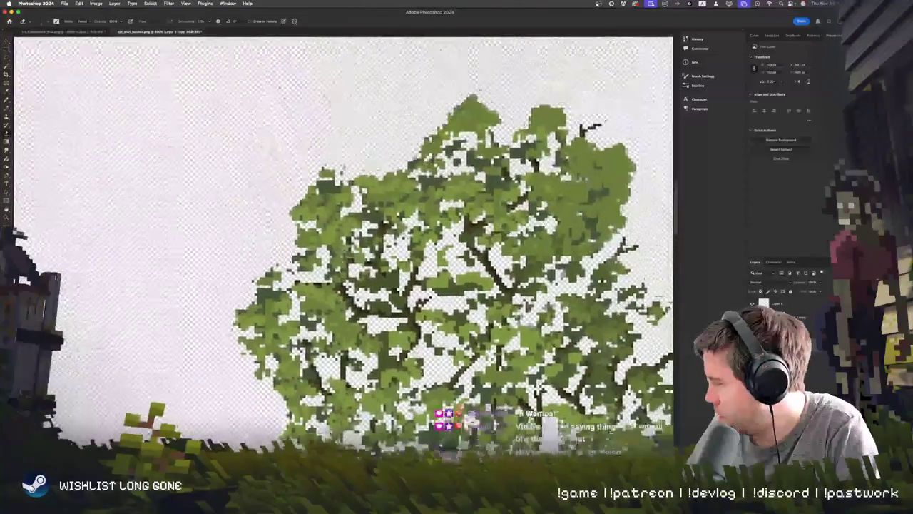
scroll(362, 417, "down", 10)
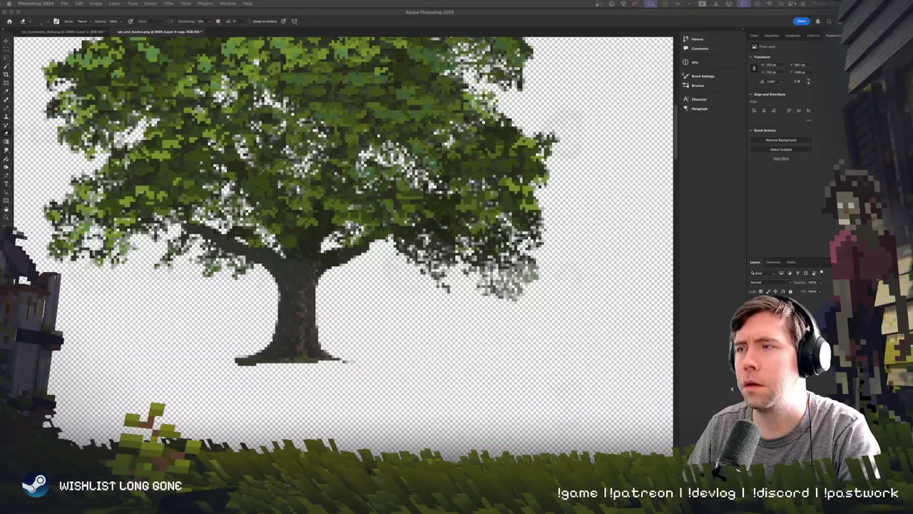
- Zoom out in Photoshop to see the full oak tree sprite, then switch to Unity 6
key("super+minus")
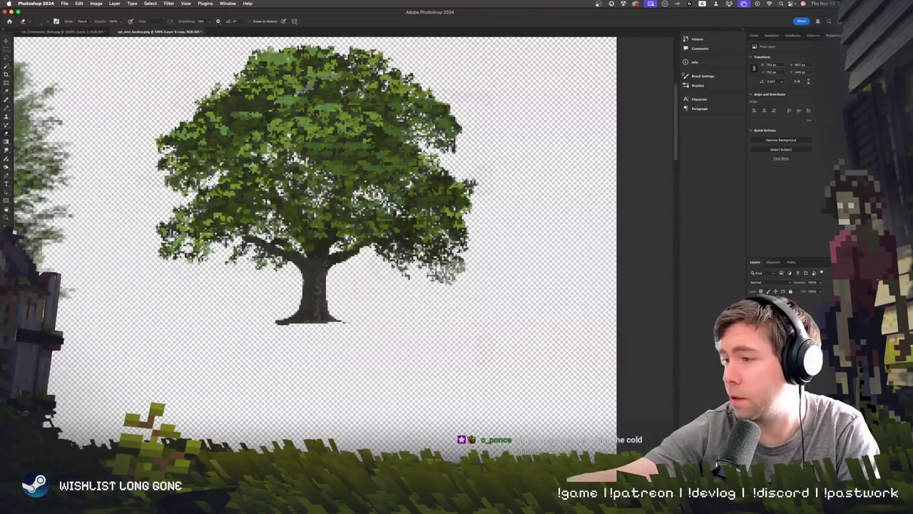
key("super+Tab")
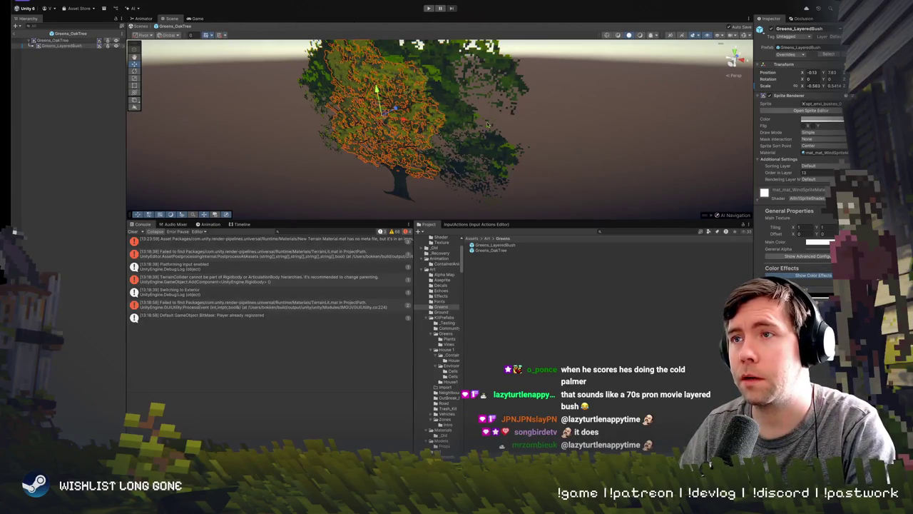
- Nudge the layered bush left, then duplicate it and slide the copy across the tree
left_click_drag(526, 117, 503, 107)
key("f")
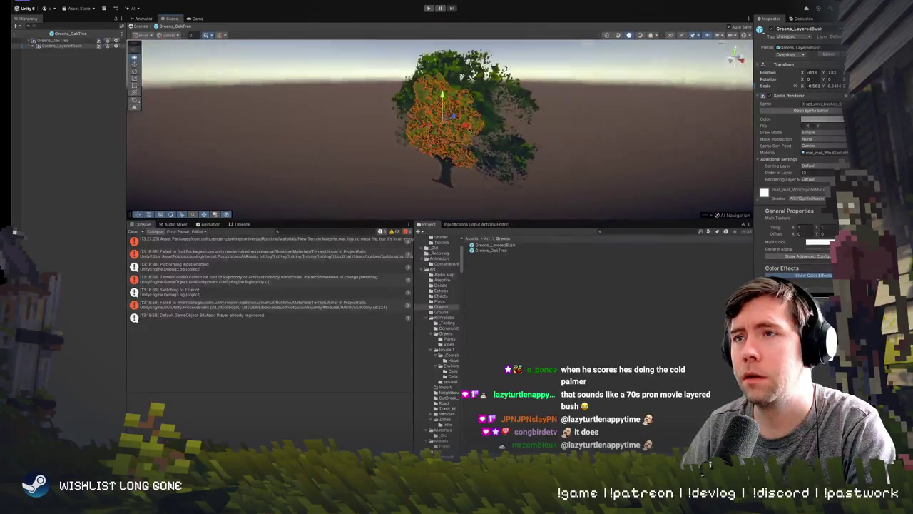
mouse_move(444, 137)
left_mouse_down()
mouse_move(414, 129)
mouse_move(408, 107)
left_mouse_up()
key("e")
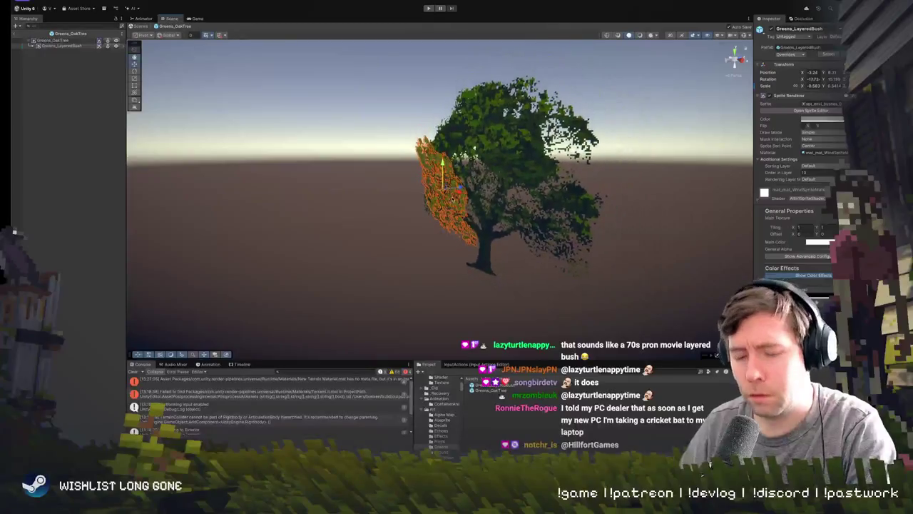
key("ctrl+d")
mouse_move(460, 193)
left_mouse_down()
mouse_move(569, 205)
mouse_move(518, 210)
mouse_move(531, 204)
mouse_move(507, 201)
mouse_move(575, 178)
mouse_move(634, 214)
left_mouse_up()
key("e")
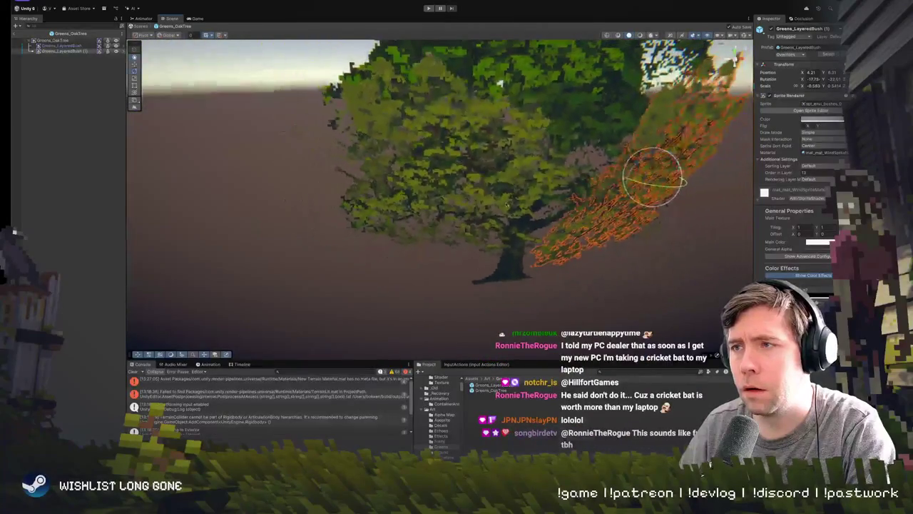
- Rotate the whole Greens_OakTree and shift the original layered bush to the right
left_click(526, 205)
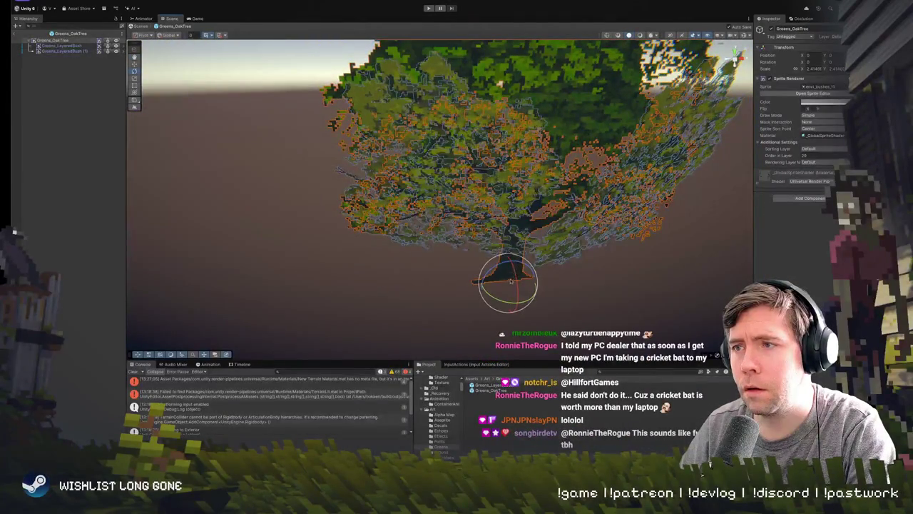
mouse_move(504, 300)
left_mouse_down()
mouse_move(515, 351)
mouse_move(510, 180)
left_mouse_up()
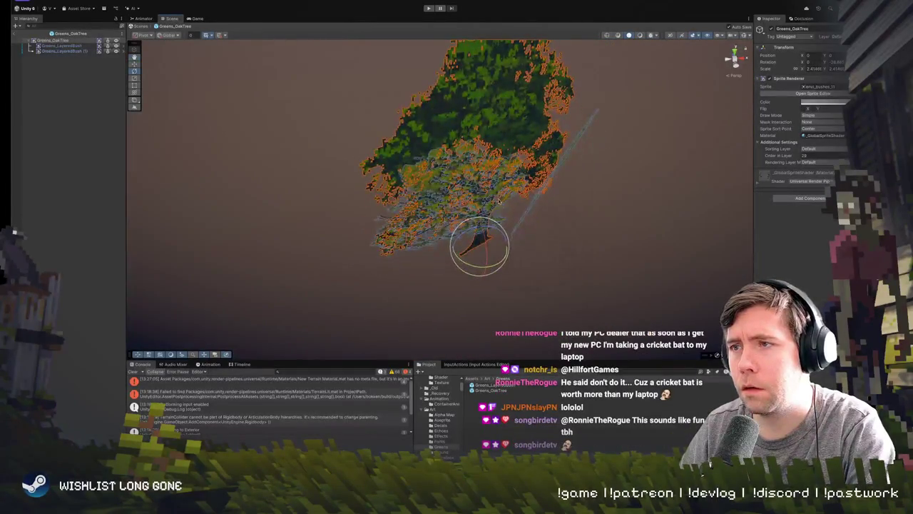
left_click(513, 182)
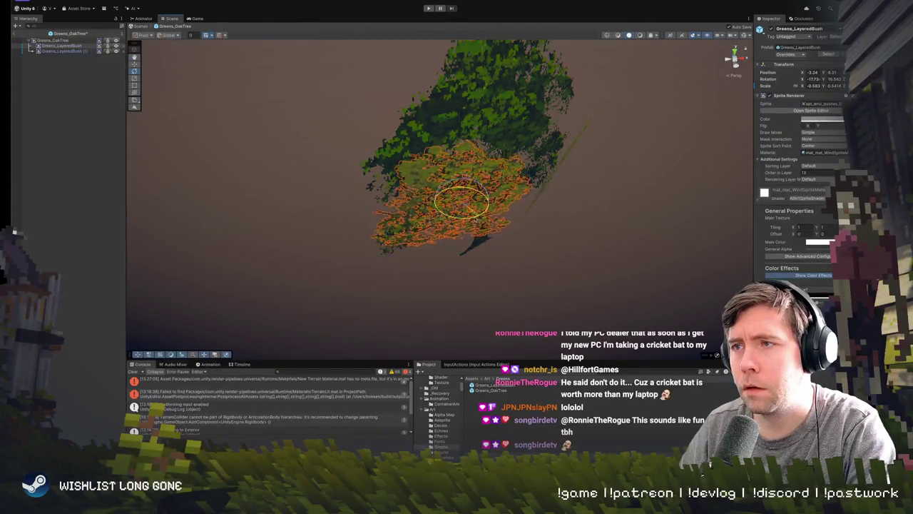
key("w")
left_click_drag(458, 205, 473, 207)
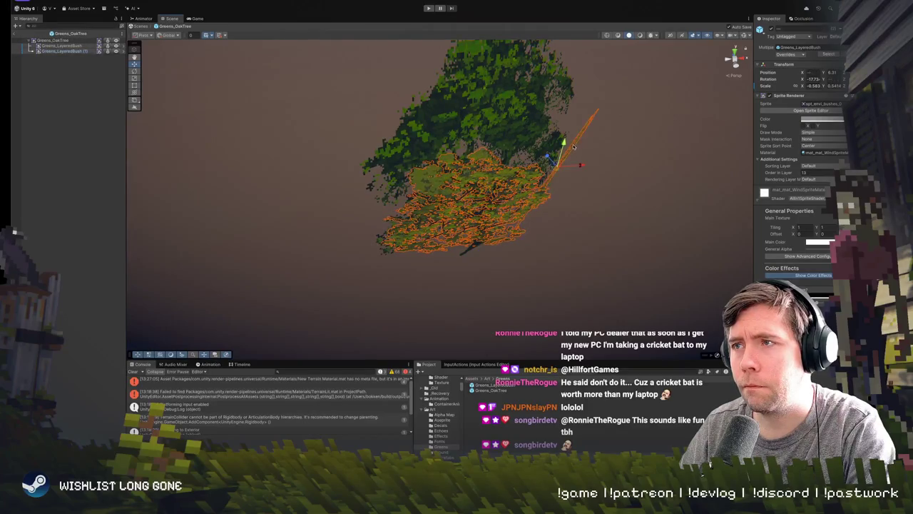
- Duplicate the bush again, move the new copy left onto the foliage and spin it
key("ctrl+d")
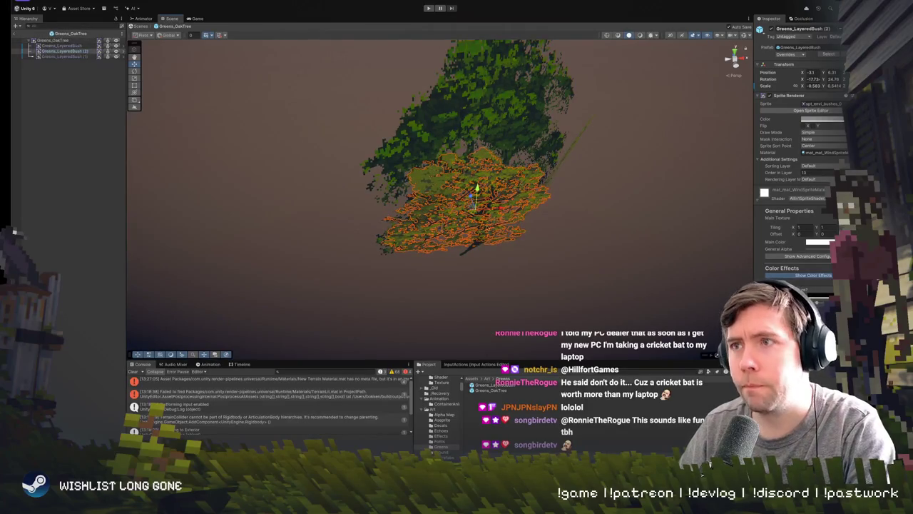
mouse_move(477, 192)
left_mouse_down()
mouse_move(450, 235)
mouse_move(436, 203)
mouse_move(426, 207)
mouse_move(495, 197)
mouse_move(513, 228)
mouse_move(582, 267)
left_mouse_up()
key("e")
key("w")
mouse_move(523, 203)
left_mouse_down()
mouse_move(502, 211)
mouse_move(508, 218)
mouse_move(378, 197)
left_mouse_up()
key("e")
mouse_move(449, 213)
left_mouse_down()
mouse_move(477, 213)
mouse_move(371, 135)
left_mouse_up()
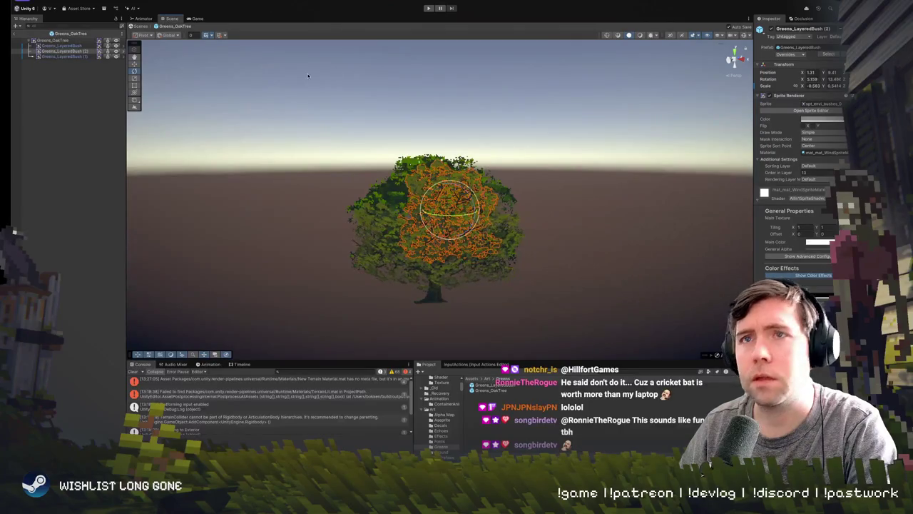
- Switch gizmo rotation to Local and tilt Greens_LayeredBush (2) to a new angle
left_click(170, 35)
left_click(170, 53)
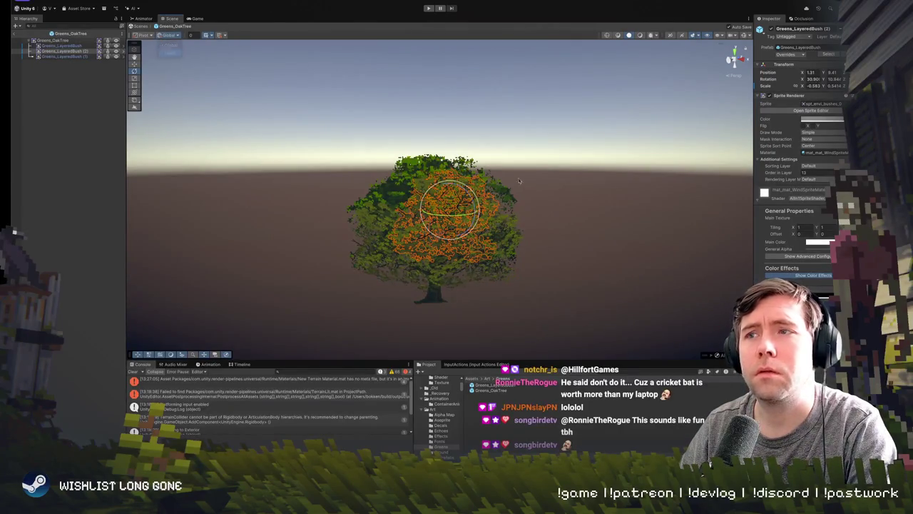
mouse_move(450, 204)
left_mouse_down()
mouse_move(455, 219)
mouse_move(442, 186)
mouse_move(463, 228)
left_mouse_up()
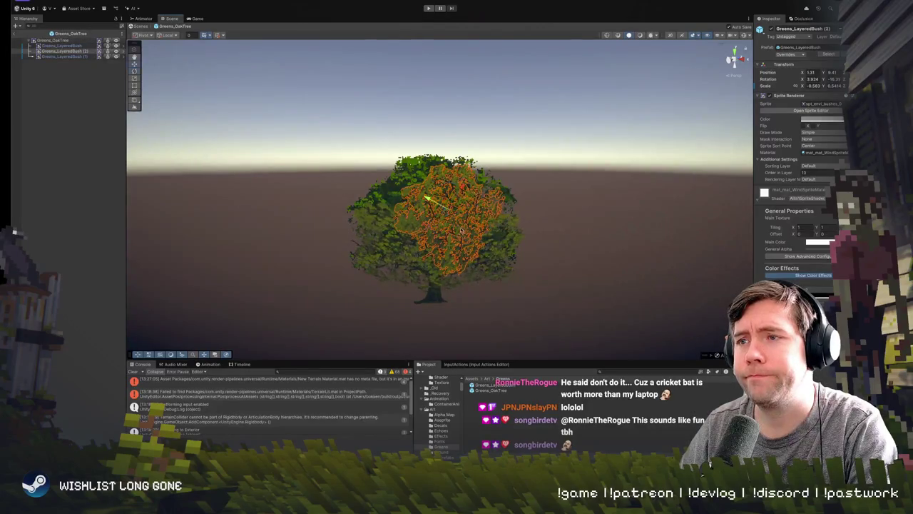
left_click(439, 193)
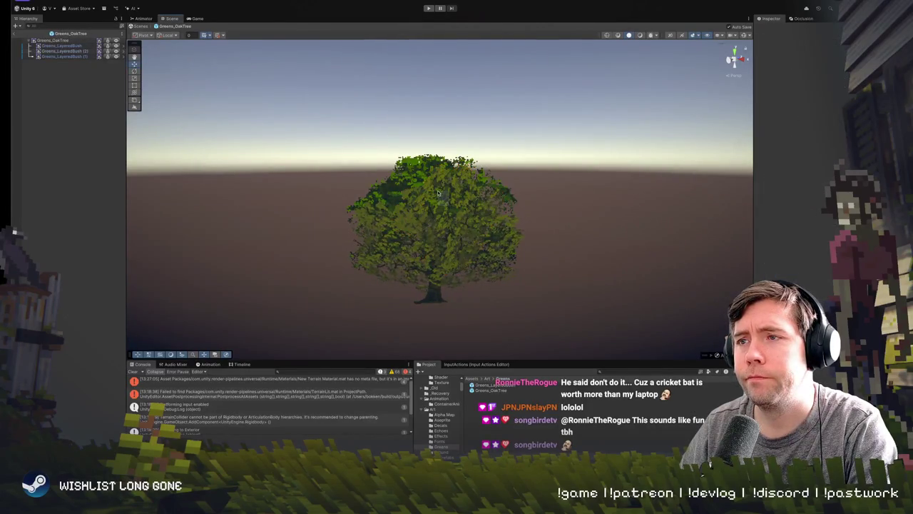
left_click(482, 223)
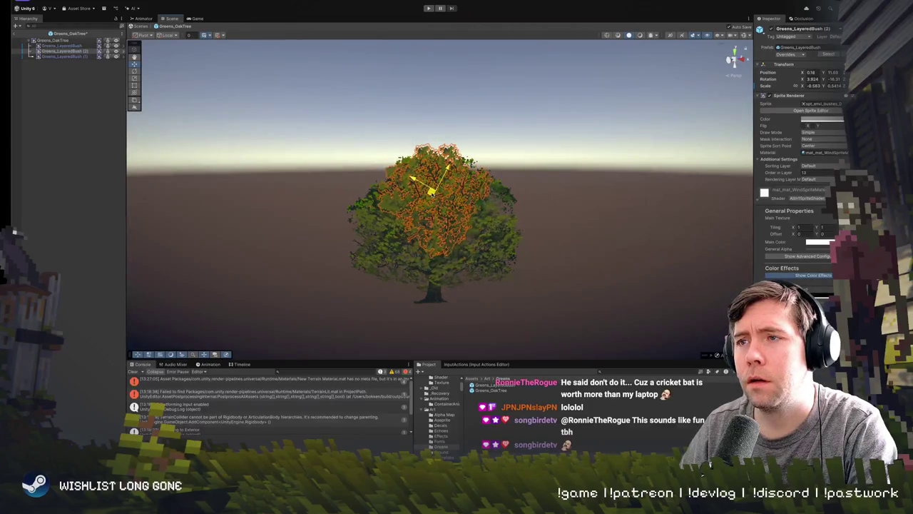
left_click(540, 269)
scroll(540, 270, "up", 5)
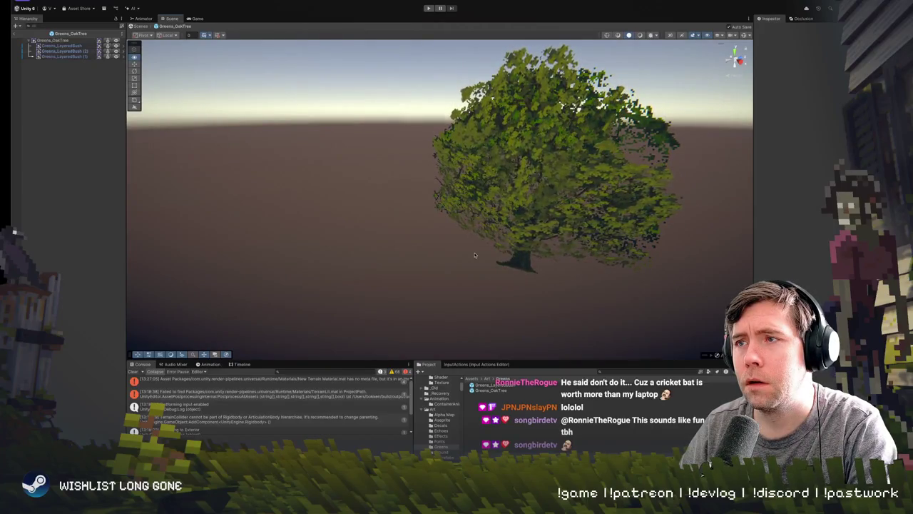
- Set Greens_LayeredBush (2)'s Rotation X to 0 and review the fuller canopy
left_click(576, 147)
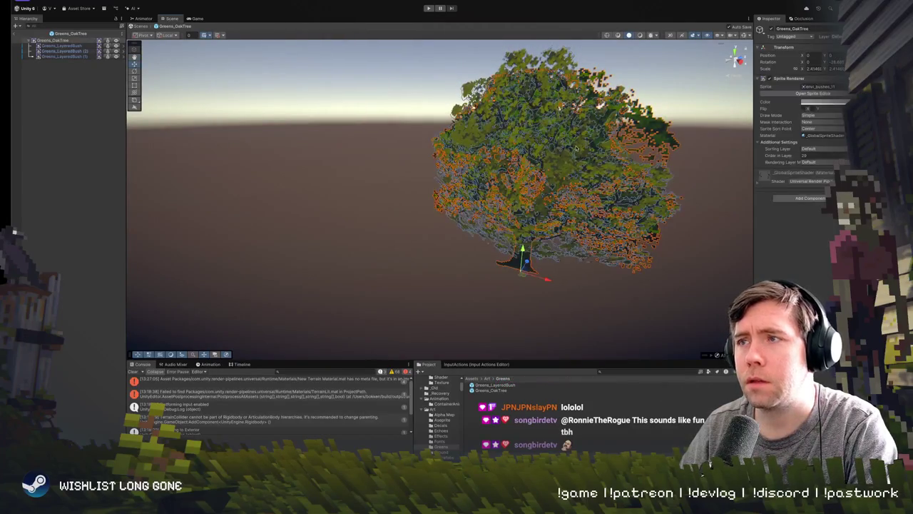
left_click(576, 148)
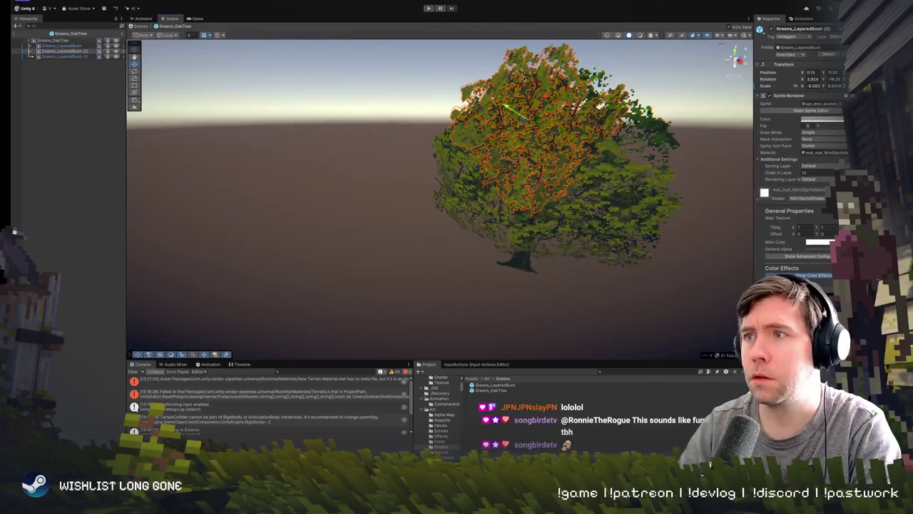
left_click(811, 79)
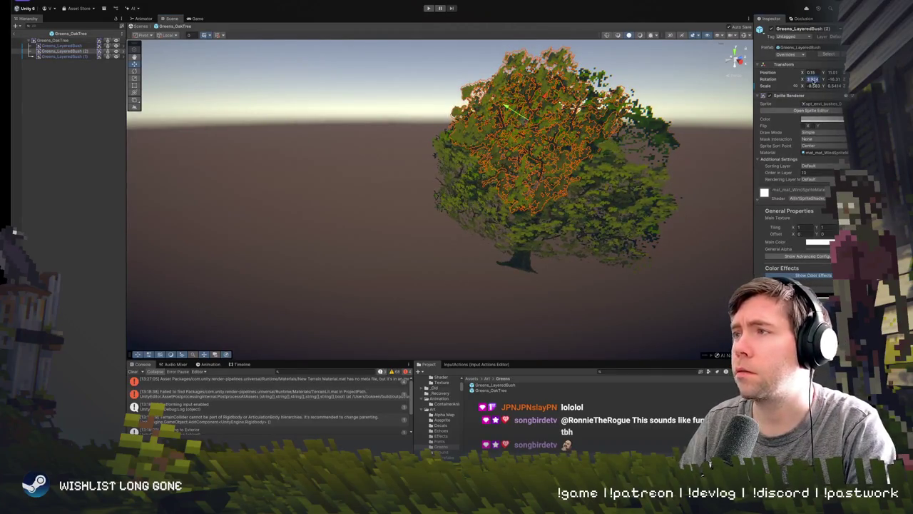
type("0")
key("Return")
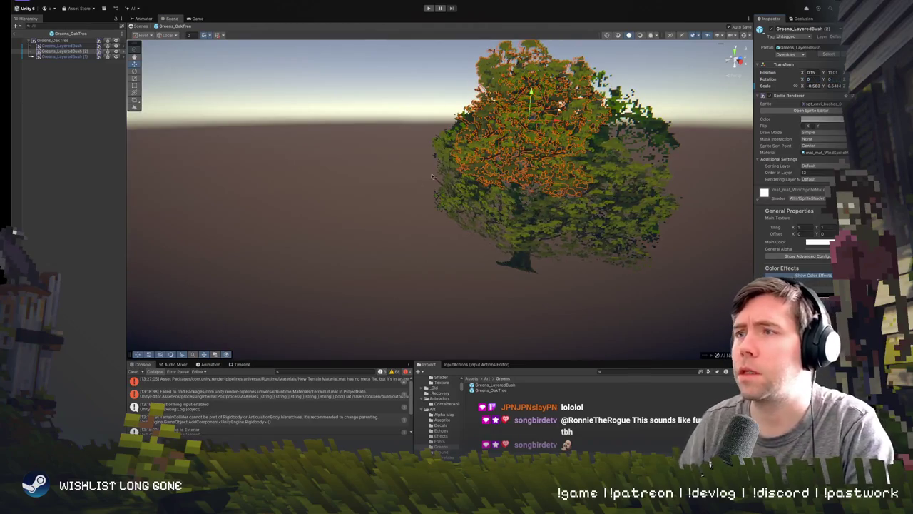
key("e")
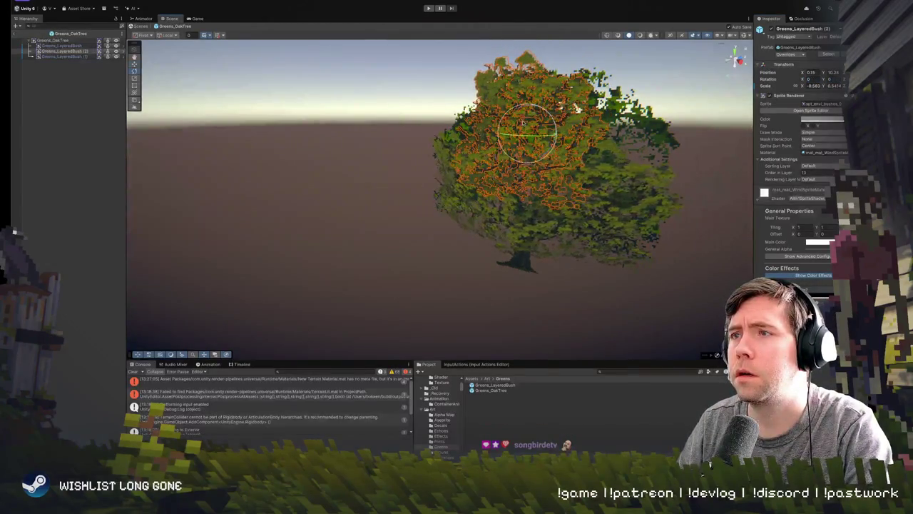
left_click(450, 241)
mouse_move(450, 236)
left_mouse_down()
mouse_move(496, 262)
mouse_move(535, 207)
left_mouse_up()
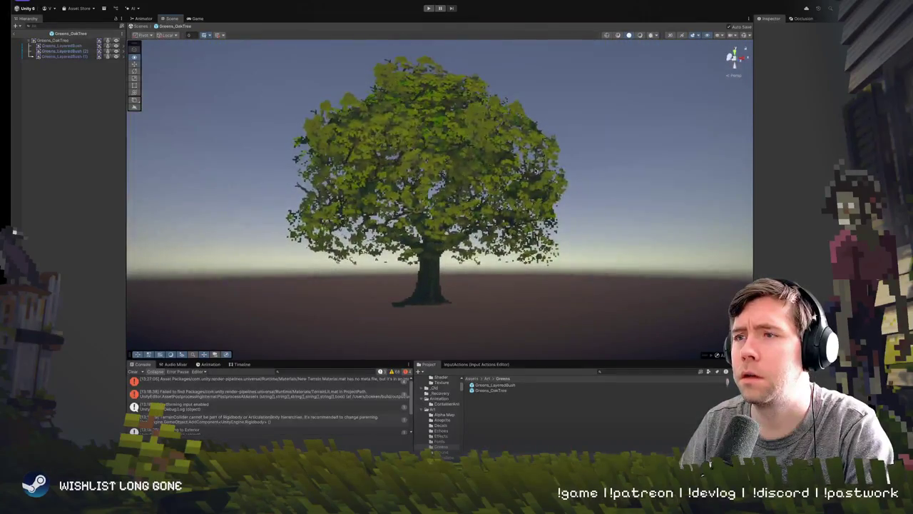
mouse_move(537, 172)
left_mouse_down()
mouse_move(612, 176)
mouse_move(542, 180)
mouse_move(515, 141)
left_mouse_up()
scroll(515, 141, "up", 10)
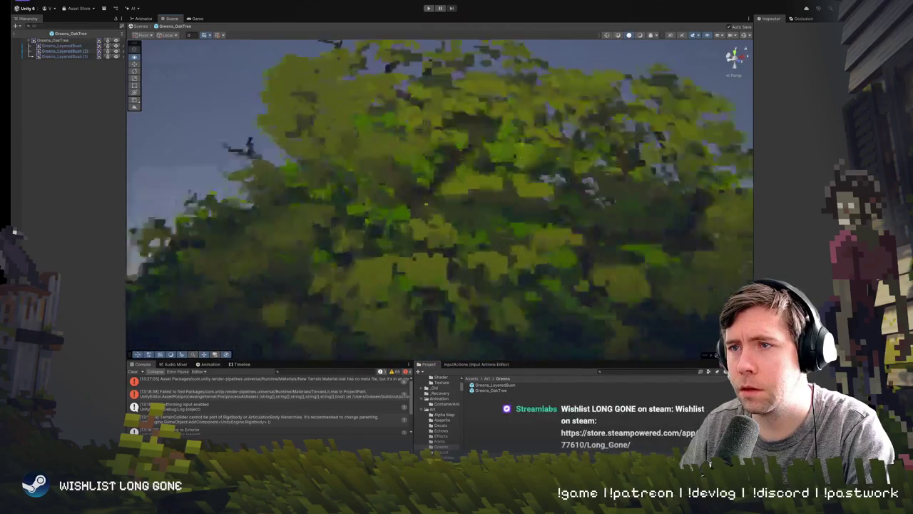
scroll(532, 179, "up", 3)
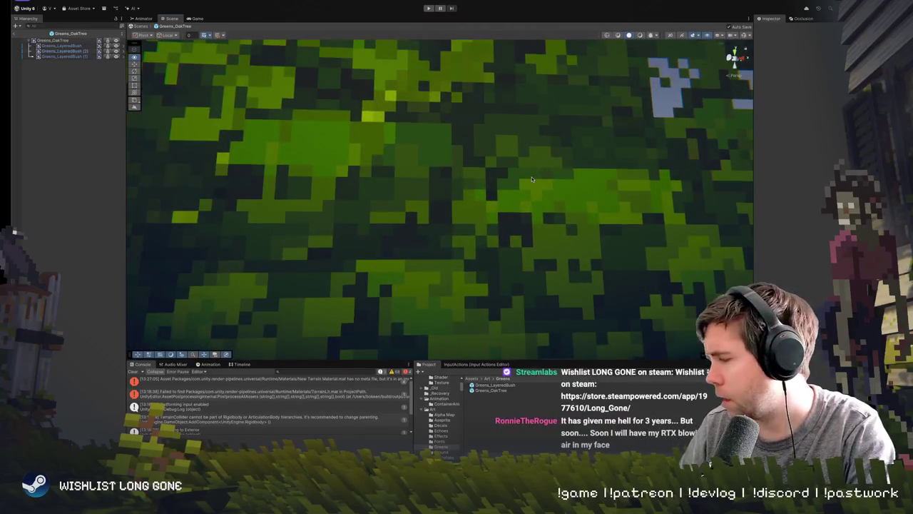
scroll(531, 179, "down", 10)
scroll(570, 182, "up", 6)
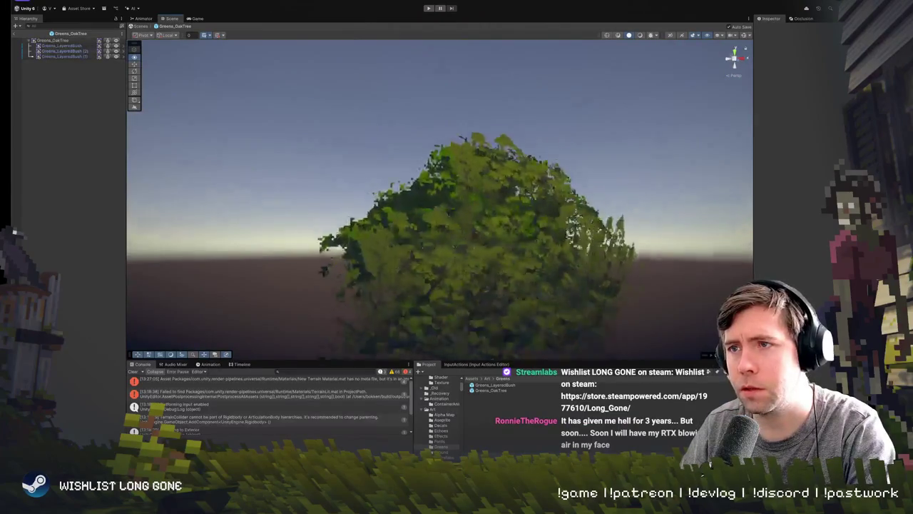
scroll(597, 184, "down", 5)
left_click(465, 177)
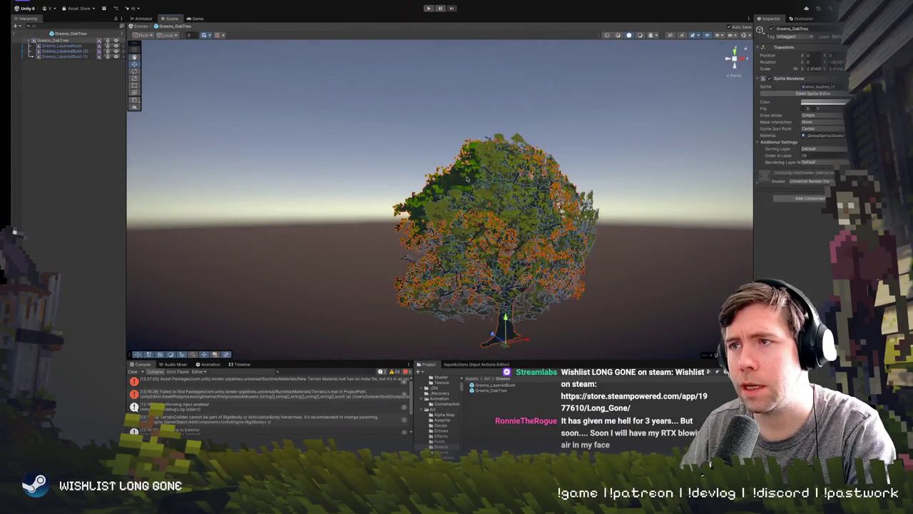
left_click(826, 102)
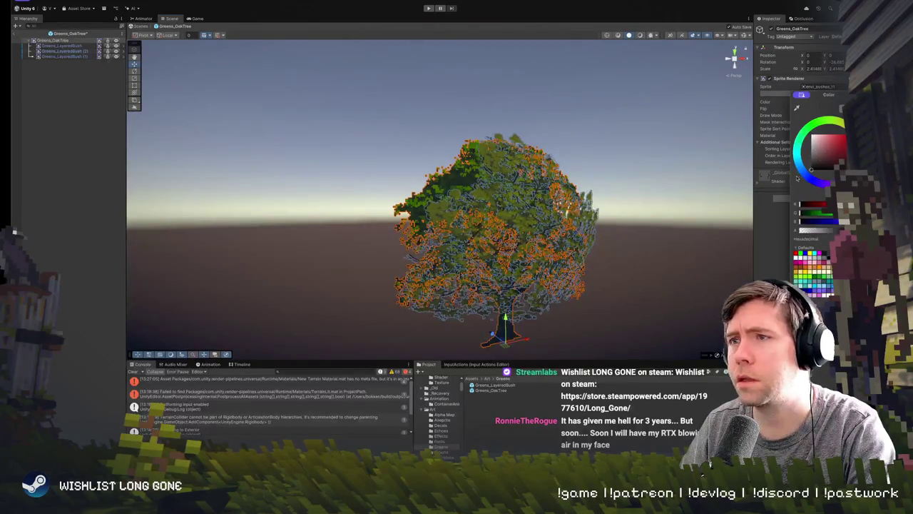
key("Escape")
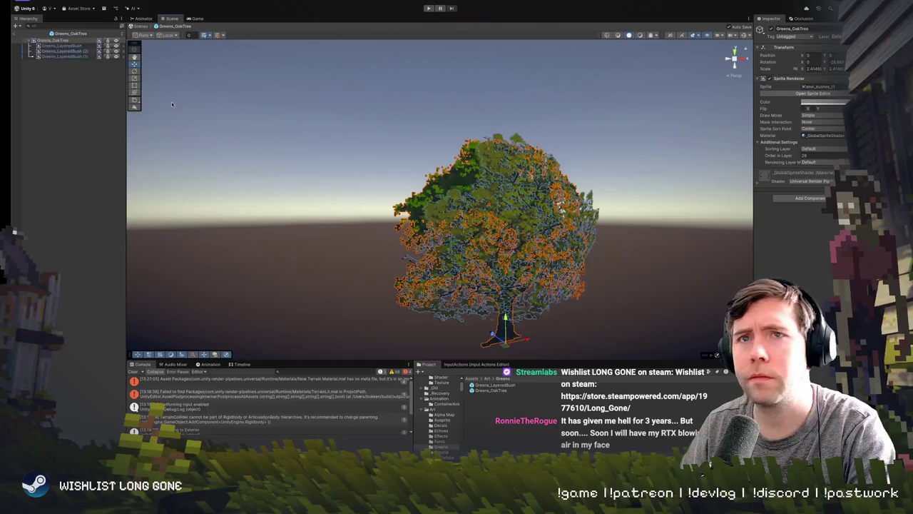
left_click(63, 56)
left_click(64, 46, "shift")
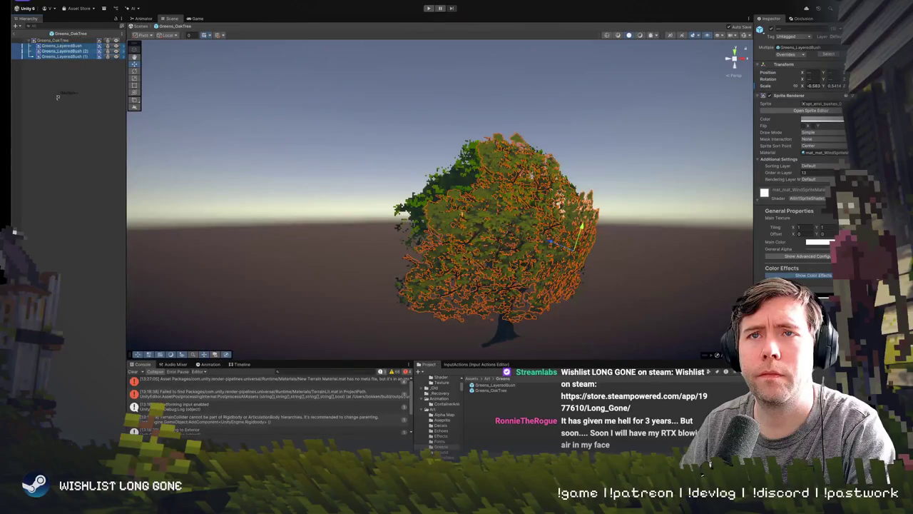
left_click(52, 40)
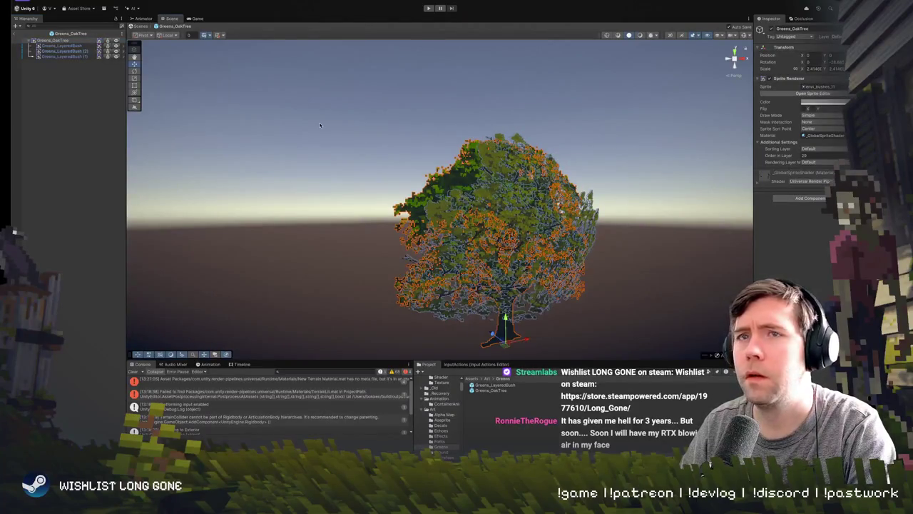
left_click(836, 102)
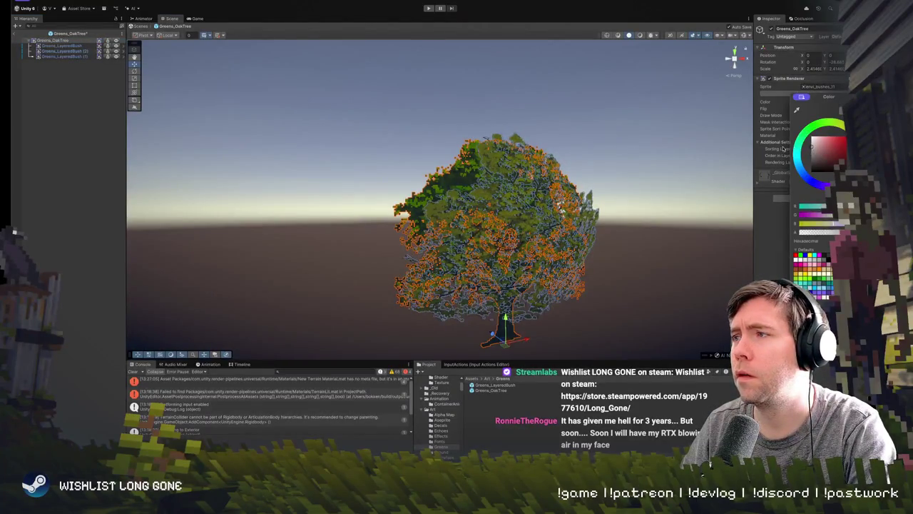
left_click(592, 159)
scroll(563, 143, "up", 8)
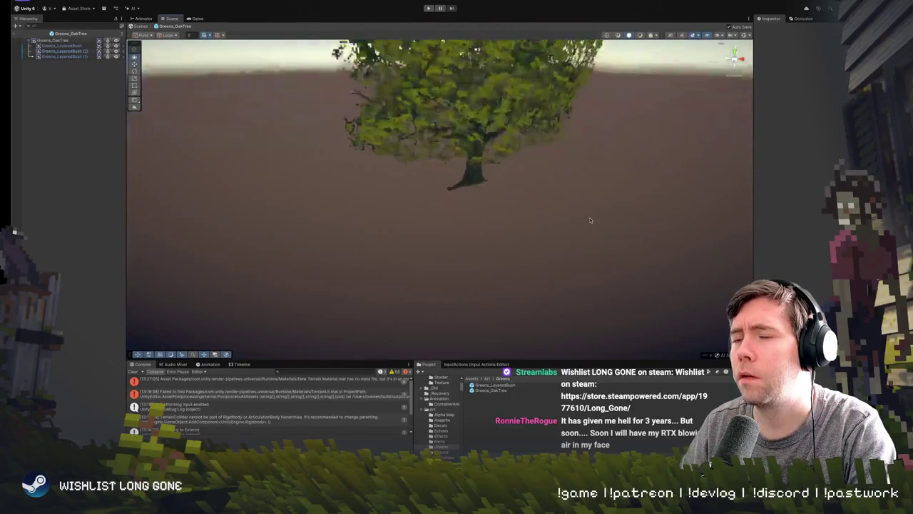
scroll(551, 134, "down", 8)
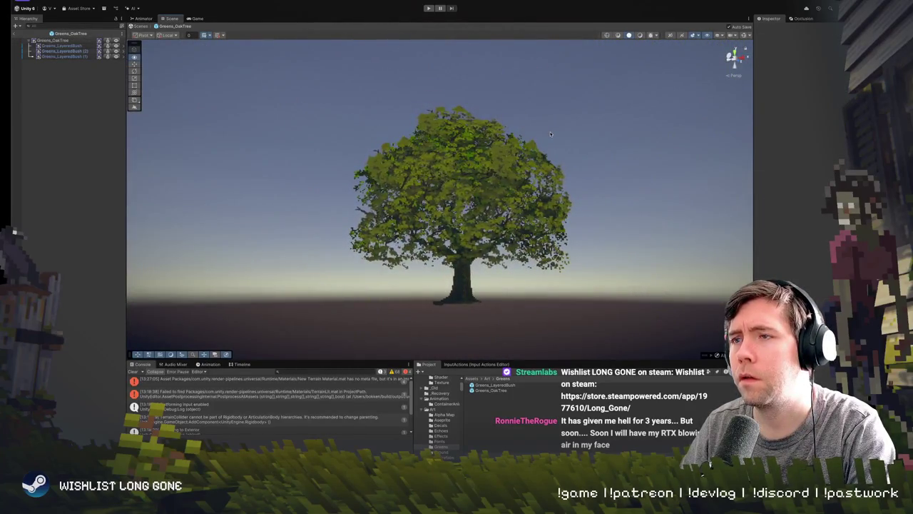
scroll(507, 145, "up", 4)
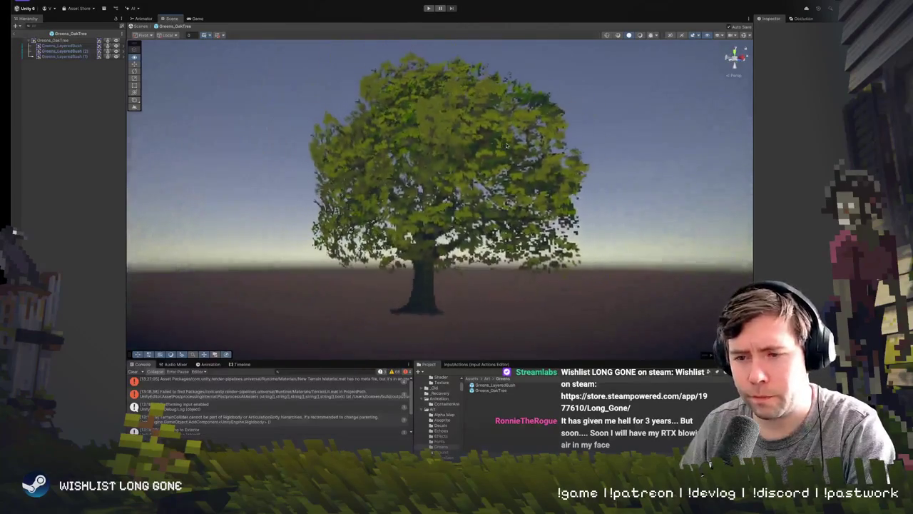
scroll(507, 145, "up", 3)
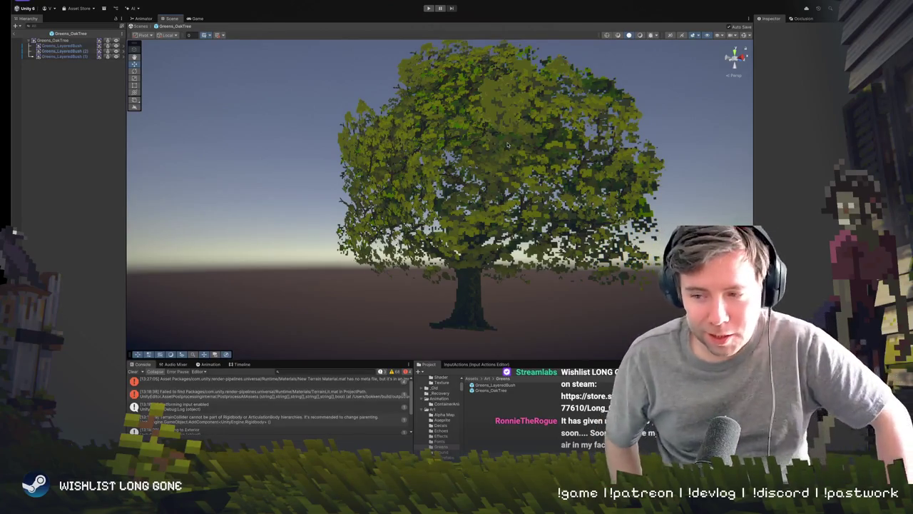
mouse_move(510, 155)
left_mouse_down()
mouse_move(463, 161)
mouse_move(542, 152)
left_mouse_up()
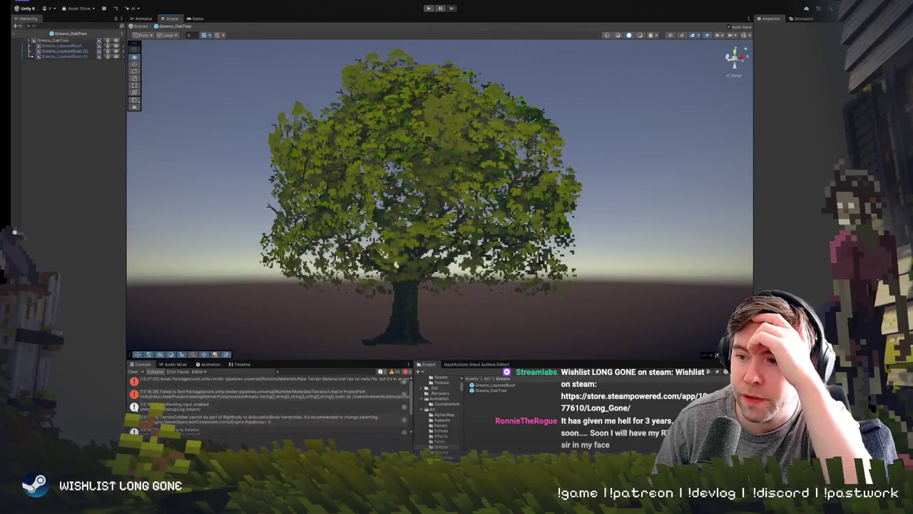
left_click_drag(542, 151, 533, 151)
- Zoom and orbit around the oak crown, selecting and framing one of the layered bushes
scroll(534, 151, "down", 3)
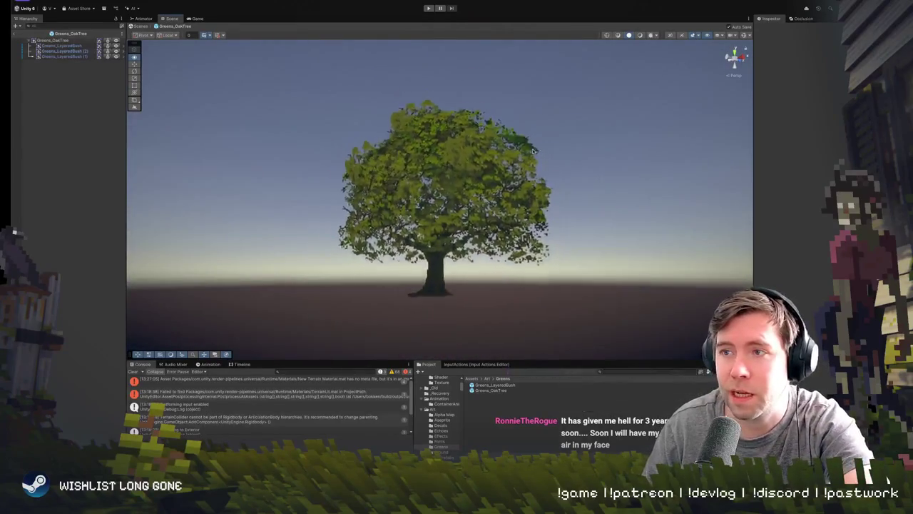
scroll(531, 151, "up", 5)
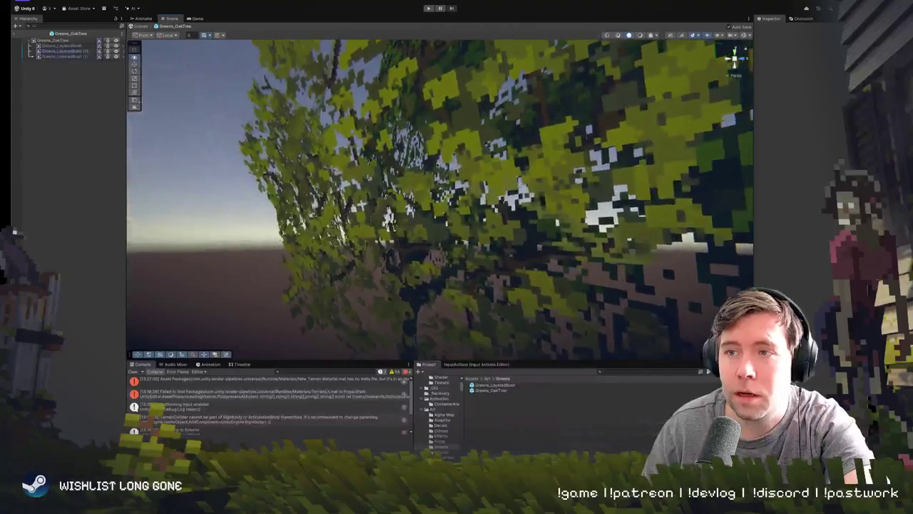
mouse_move(531, 151)
left_mouse_down()
mouse_move(408, 159)
mouse_move(628, 186)
mouse_move(708, 180)
left_mouse_up()
scroll(560, 186, "down", 5)
scroll(687, 187, "down", 4)
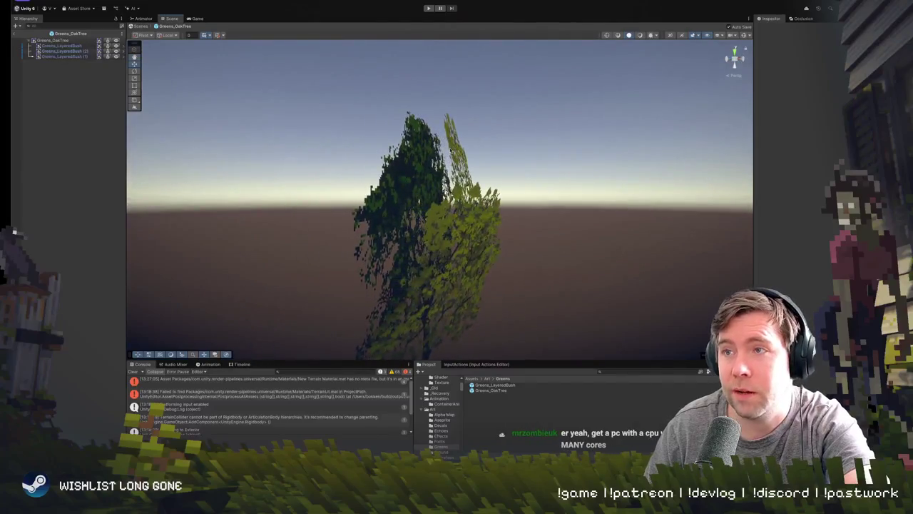
left_click(451, 148)
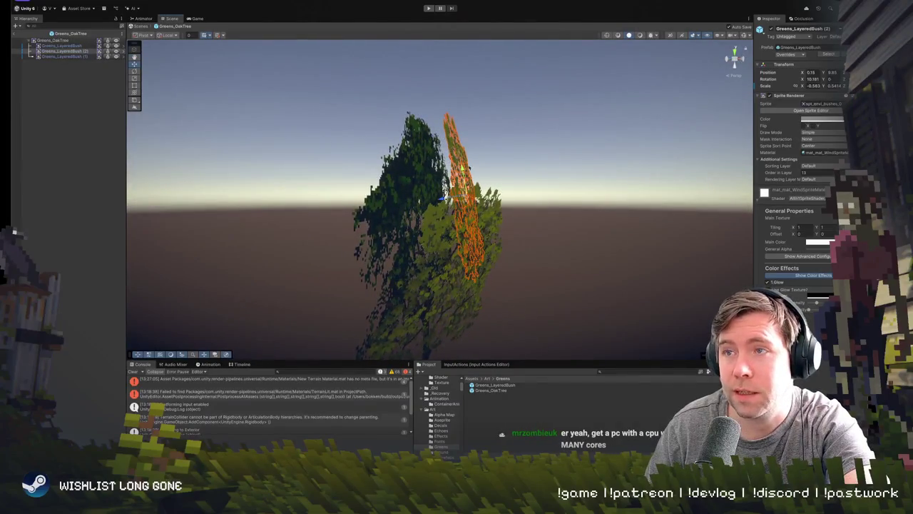
scroll(496, 162, "up", 5)
scroll(496, 162, "down", 5)
left_click_drag(495, 161, 488, 204)
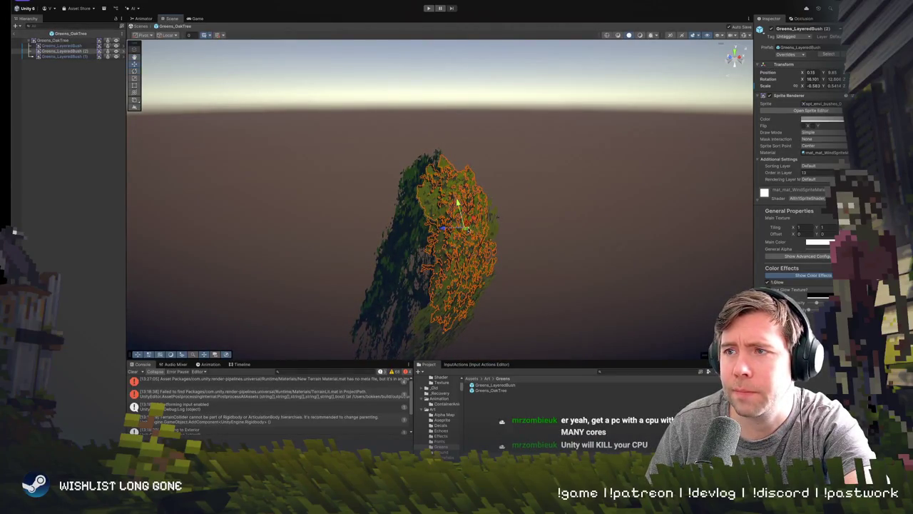
mouse_move(449, 198)
left_mouse_down()
mouse_move(491, 279)
mouse_move(325, 221)
mouse_move(428, 255)
left_mouse_up()
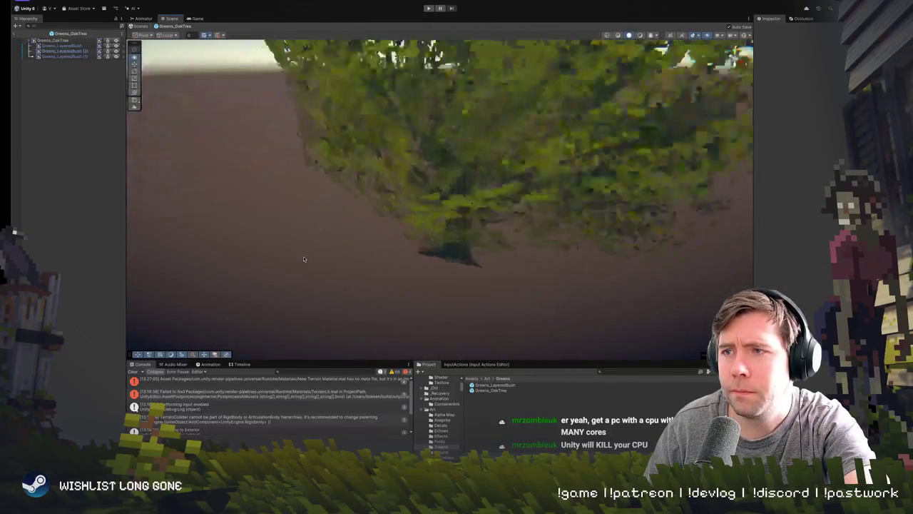
scroll(428, 255, "down", 5)
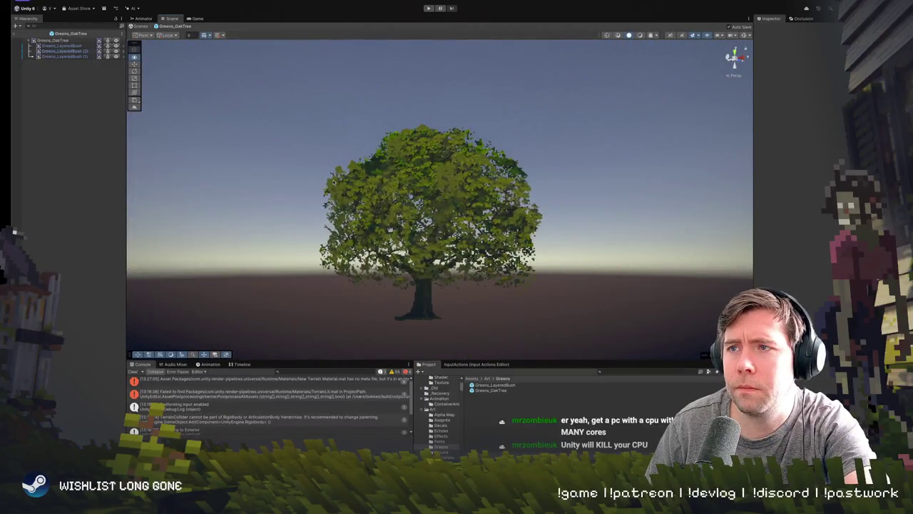
left_click_drag(334, 182, 319, 173)
left_click(466, 207)
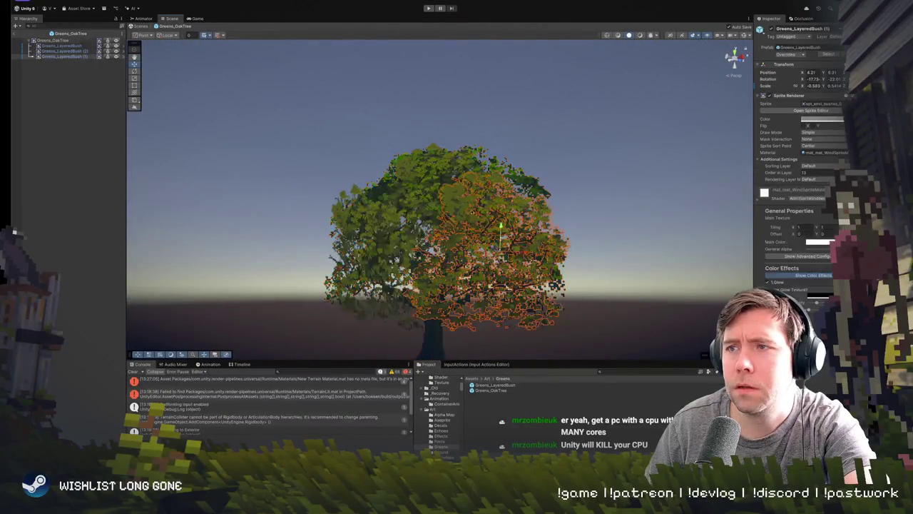
key("f")
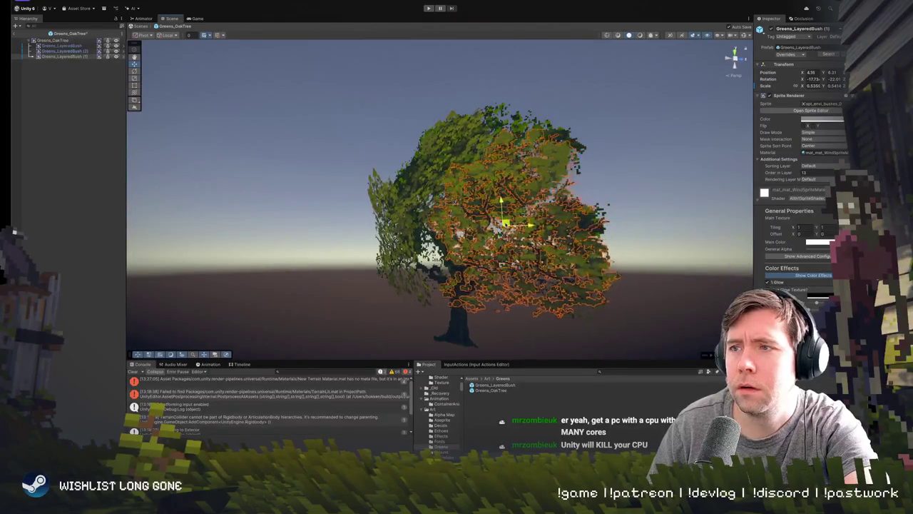
- Tilt the crown-edge layered bush from Rotation X -17.73 to -15.07
scroll(501, 222, "down", 3)
left_click(585, 225)
scroll(586, 224, "up", 3)
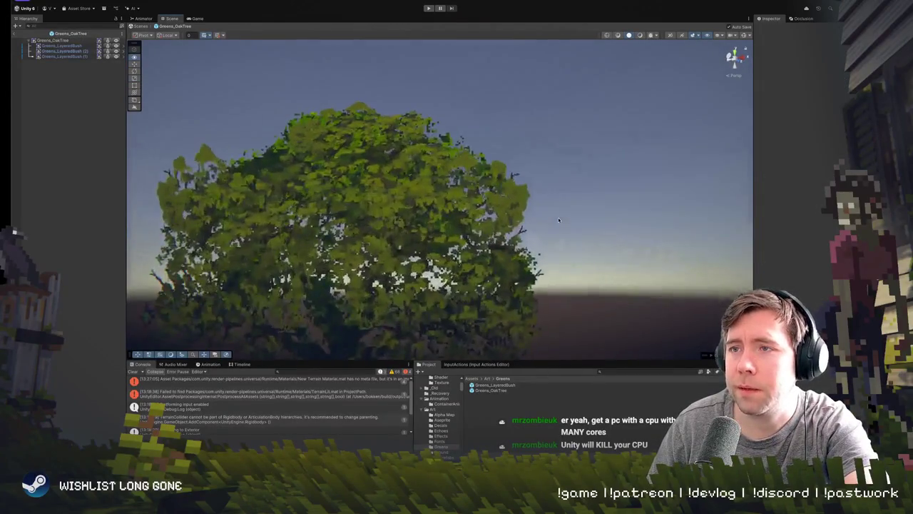
scroll(585, 225, "down", 2)
scroll(586, 225, "down", 1)
mouse_move(606, 227)
left_mouse_down()
mouse_move(474, 248)
mouse_move(421, 236)
mouse_move(385, 271)
left_mouse_up()
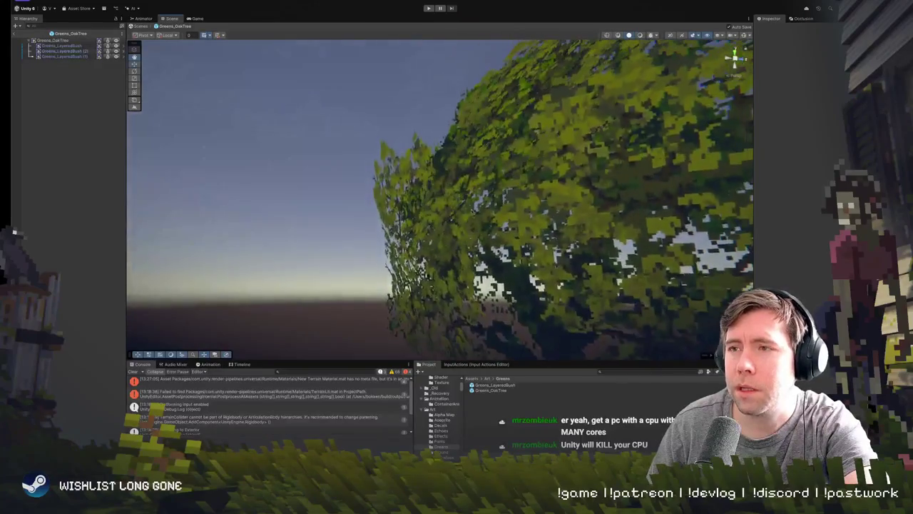
left_click(427, 166)
key("e")
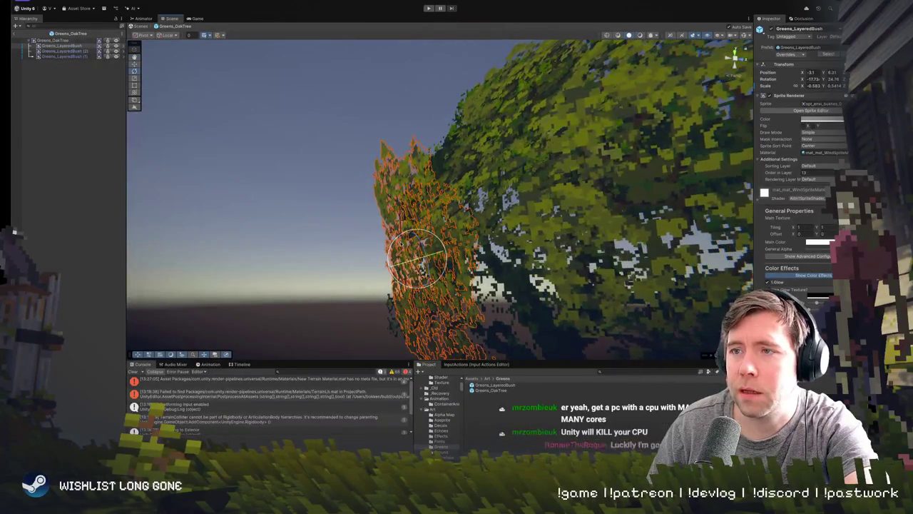
mouse_move(401, 242)
left_mouse_down()
mouse_move(411, 232)
mouse_move(387, 244)
left_mouse_up()
left_click(387, 244)
scroll(572, 257, "up", 3)
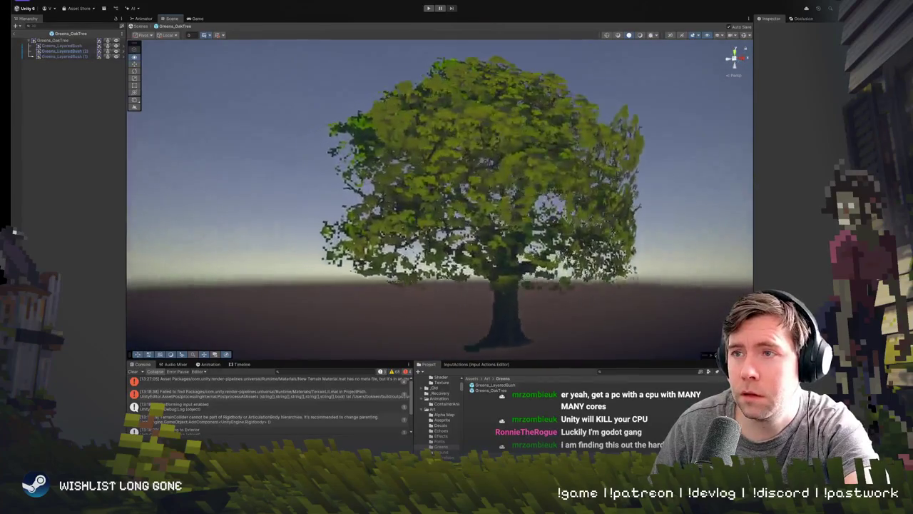
- Orbit around the oak, inspect a crown bush, then exit prefab mode back to the level
scroll(572, 257, "up", 3)
mouse_move(572, 256)
left_mouse_down()
mouse_move(421, 272)
mouse_move(588, 286)
mouse_move(489, 223)
left_mouse_up()
scroll(464, 277, "up", 5)
left_click(543, 256)
scroll(488, 224, "down", 5)
left_click(408, 158)
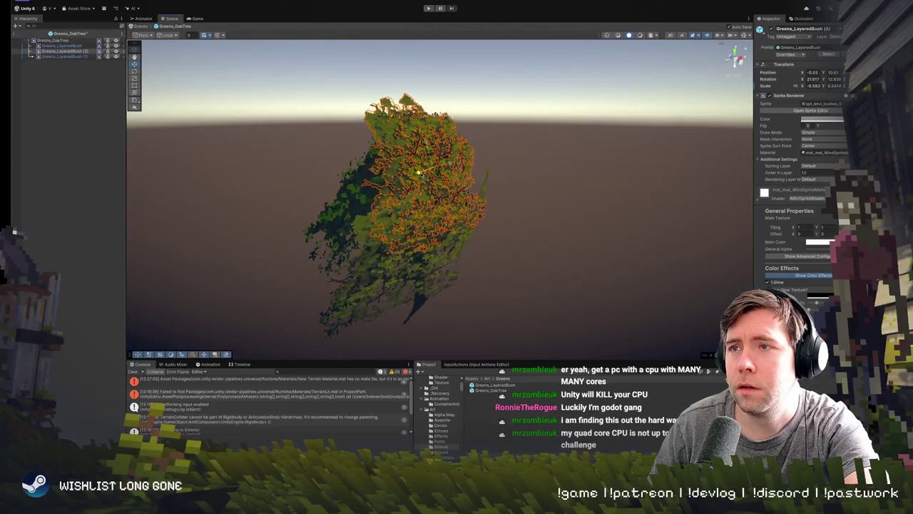
left_click(558, 189)
scroll(428, 185, "down", 3)
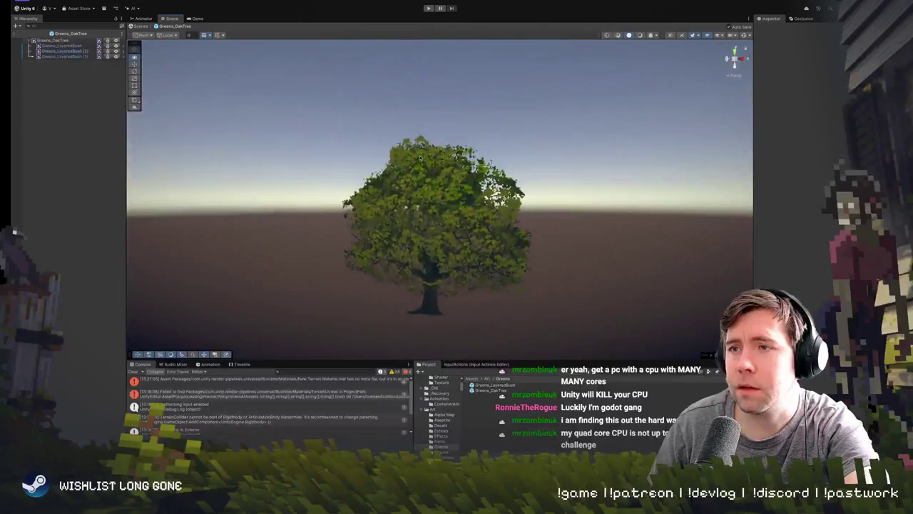
mouse_move(326, 179)
left_mouse_down()
mouse_move(321, 163)
mouse_move(262, 176)
mouse_move(424, 147)
left_mouse_up()
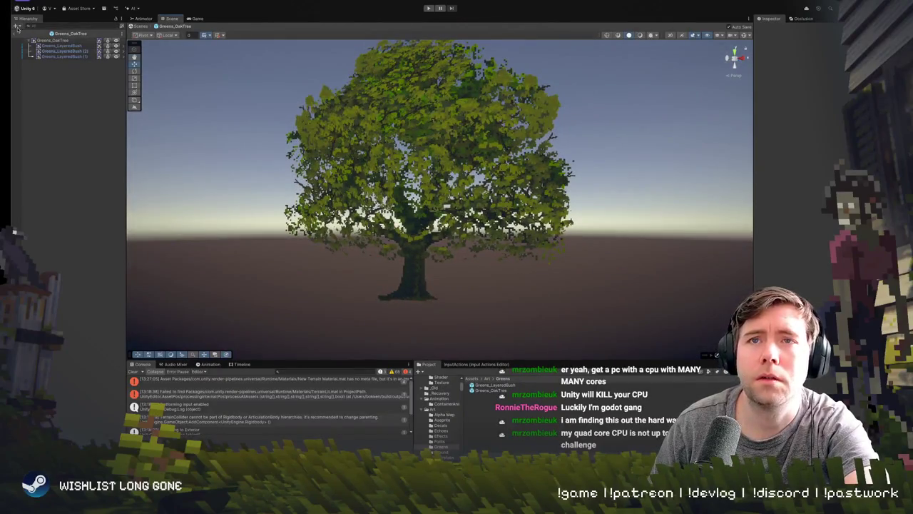
left_click(18, 28)
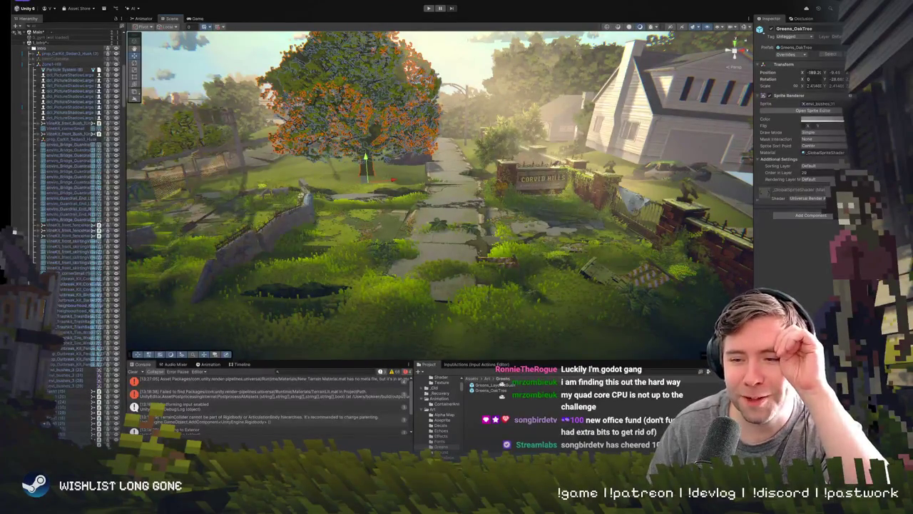
- Frame Greens_OakTree beside the path and house, adjust the view, then enter Play mode
left_click_drag(264, 355, 359, 139)
left_click(359, 139)
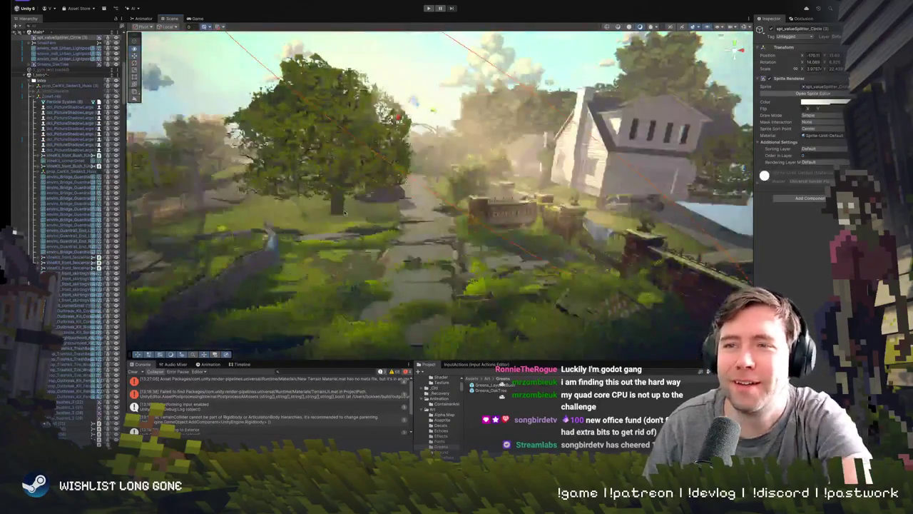
left_click(307, 143)
key("f")
scroll(309, 220, "up", 5)
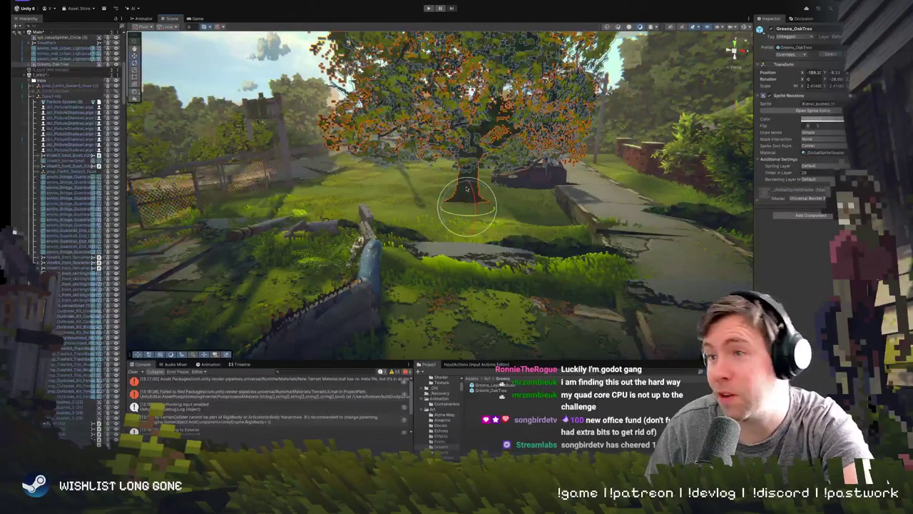
scroll(464, 187, "down", 5)
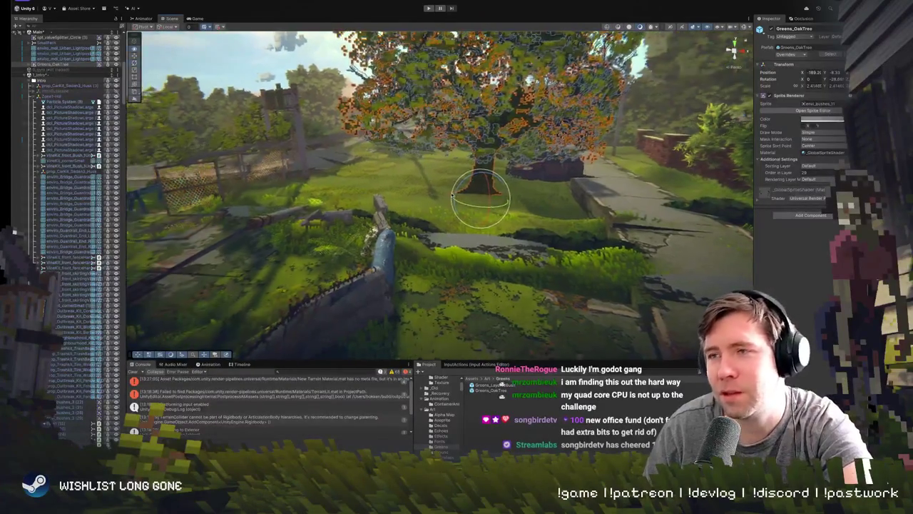
left_click_drag(338, 132, 337, 94)
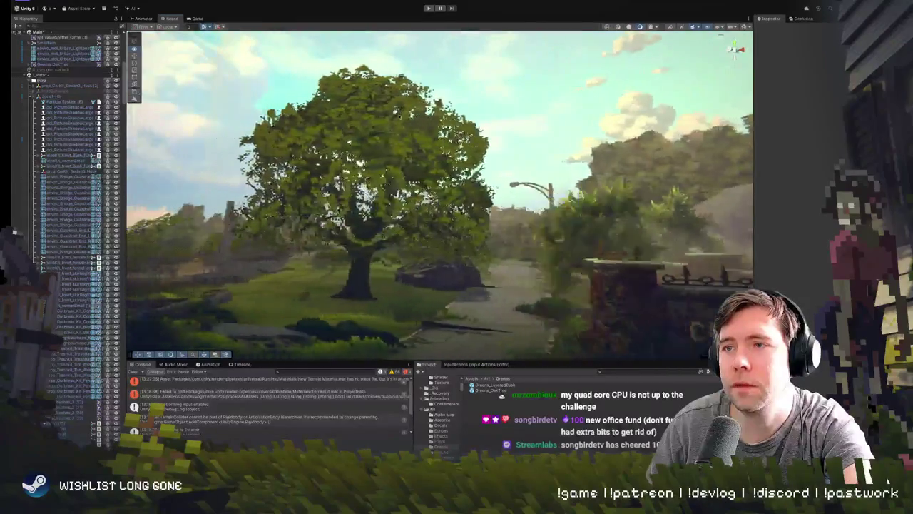
left_click(428, 8)
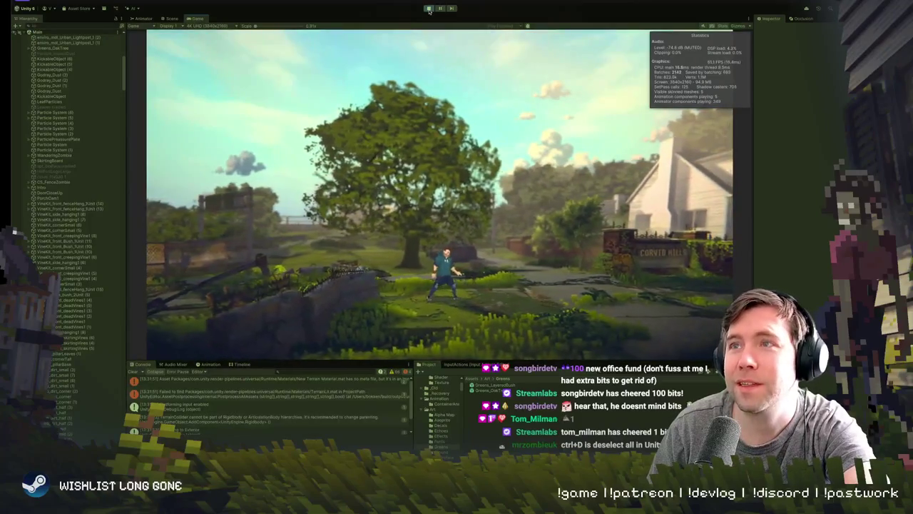
- Stop the play test, rotate Greens_OakTree to face the camera, and play again
key("ctrl+p")
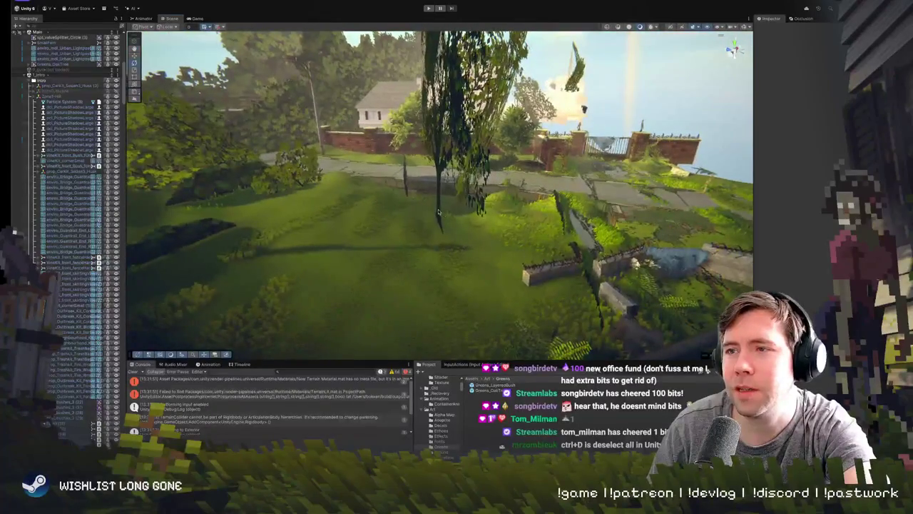
left_click(439, 212)
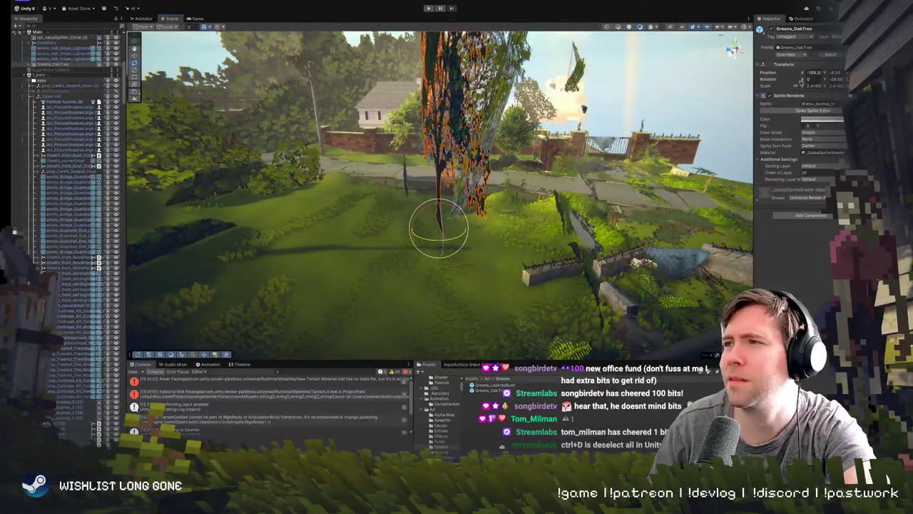
mouse_move(430, 241)
left_mouse_down()
mouse_move(404, 242)
mouse_move(385, 221)
mouse_move(538, 200)
mouse_move(324, 168)
left_mouse_up()
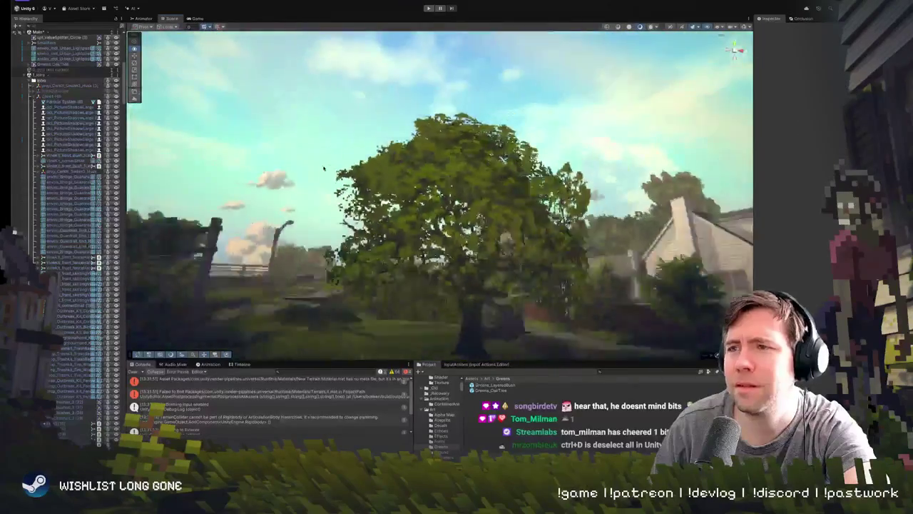
scroll(324, 168, "down", 5)
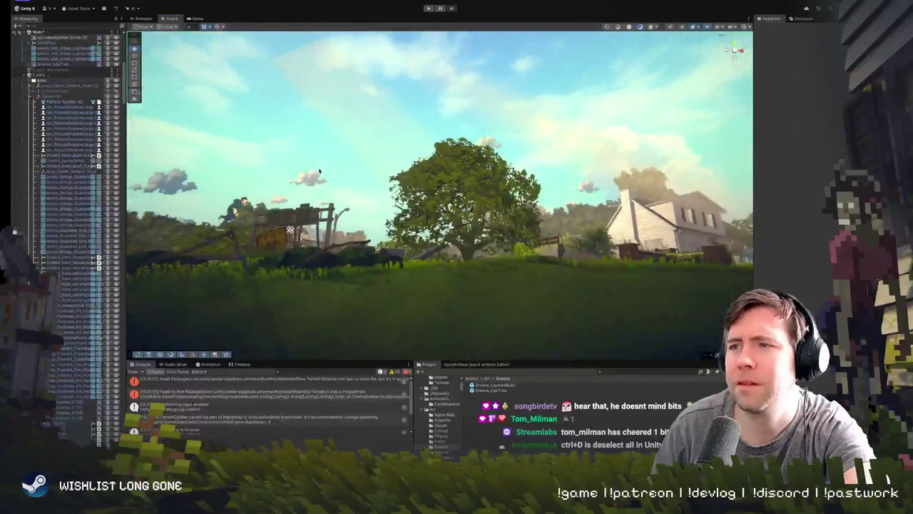
left_click(428, 7)
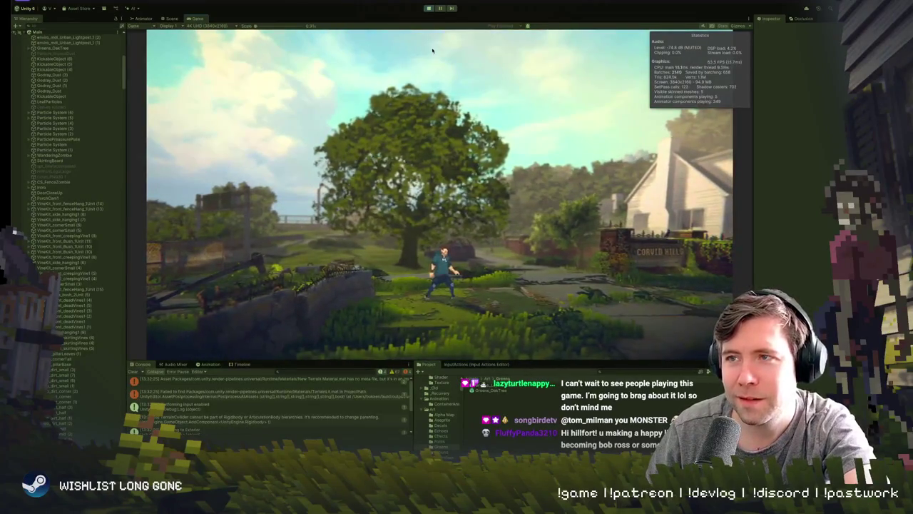
- Stop play mode after watching the tree in-game, orbit the Scene view and reselect the oak
left_click(428, 9)
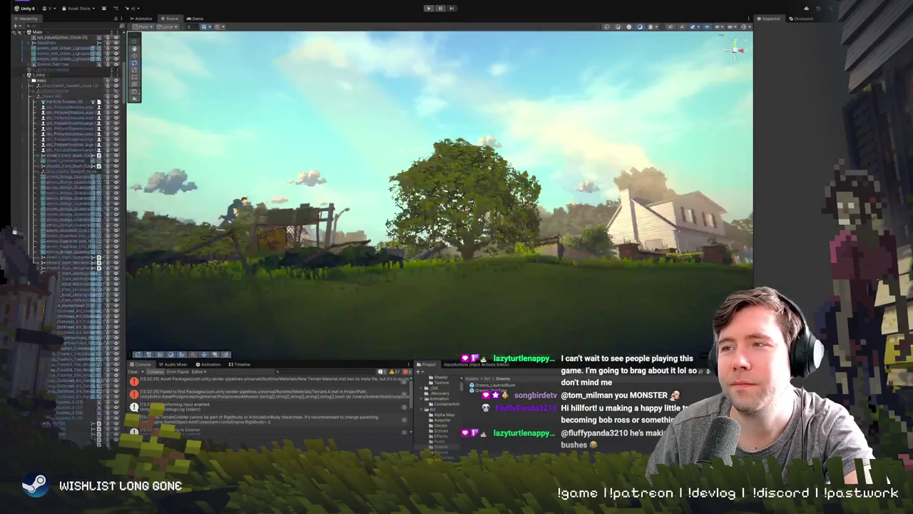
mouse_move(435, 216)
left_mouse_down()
mouse_move(438, 189)
mouse_move(428, 214)
mouse_move(444, 263)
left_mouse_up()
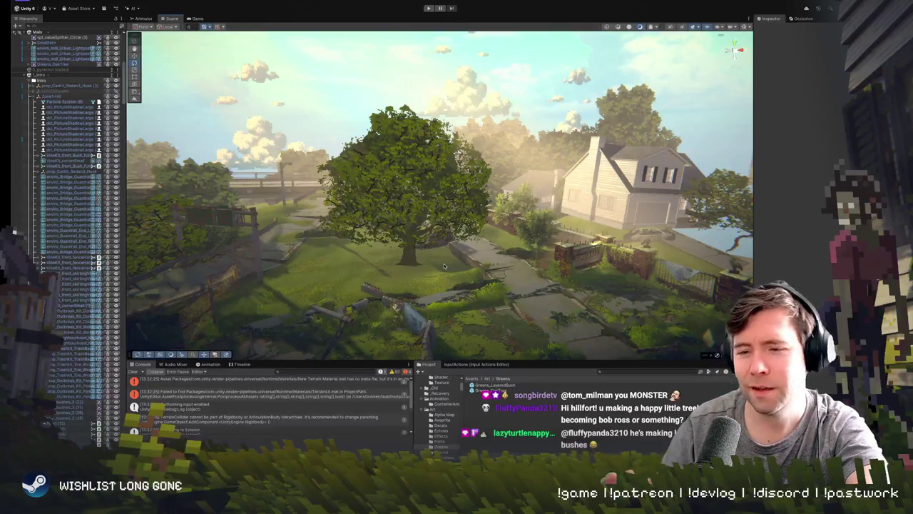
left_click(396, 196)
- Frame the oak tree and view it from new angles, reselecting it in the level
key("f")
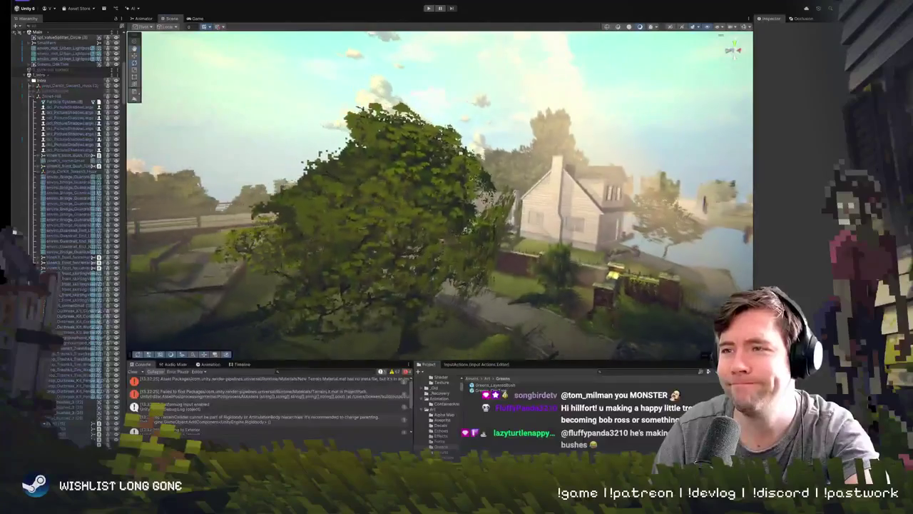
mouse_move(413, 341)
left_mouse_down()
mouse_move(388, 255)
mouse_move(408, 230)
mouse_move(360, 197)
left_mouse_up()
left_click(455, 253)
left_click(471, 193)
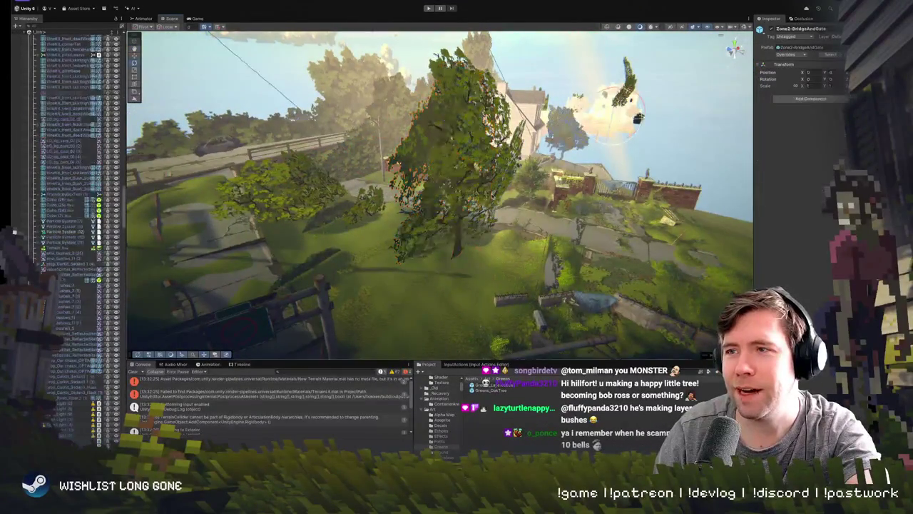
left_click(492, 197)
left_click(488, 210)
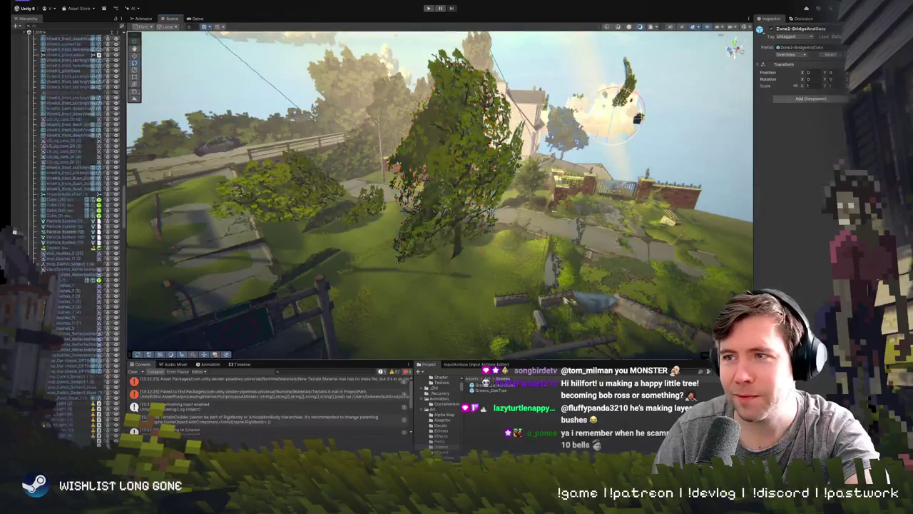
mouse_move(489, 214)
left_mouse_down()
mouse_move(457, 242)
mouse_move(489, 220)
mouse_move(490, 228)
left_mouse_up()
left_click(428, 198)
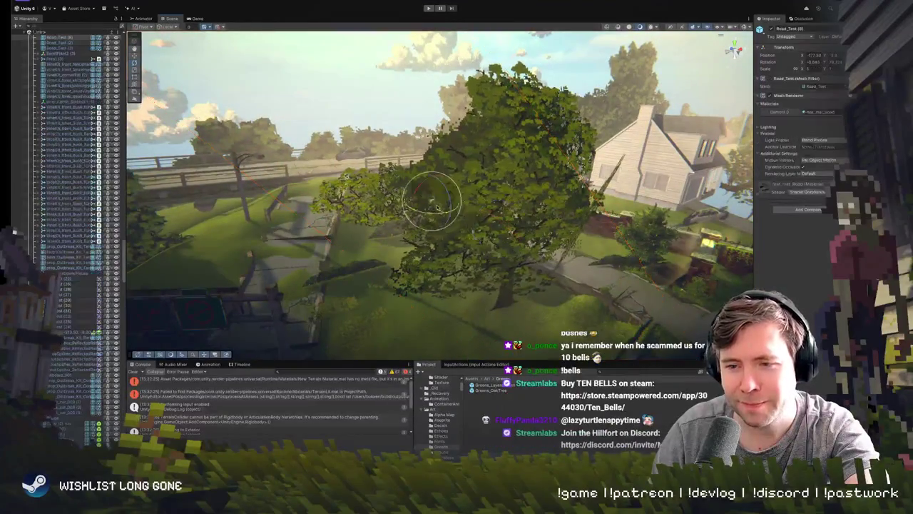
left_click(504, 308)
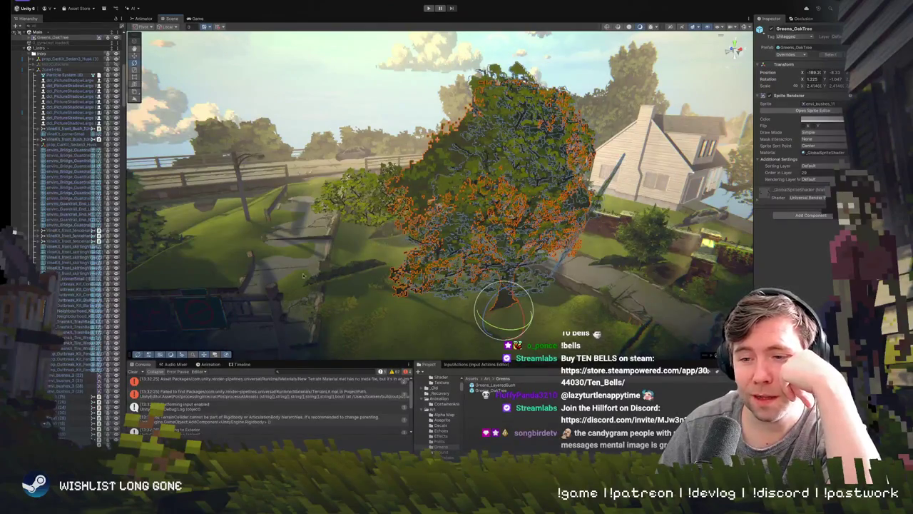
- Zoom around the oak, select it and open Greens_OakTree in Prefab Mode
scroll(299, 278, "up", 10)
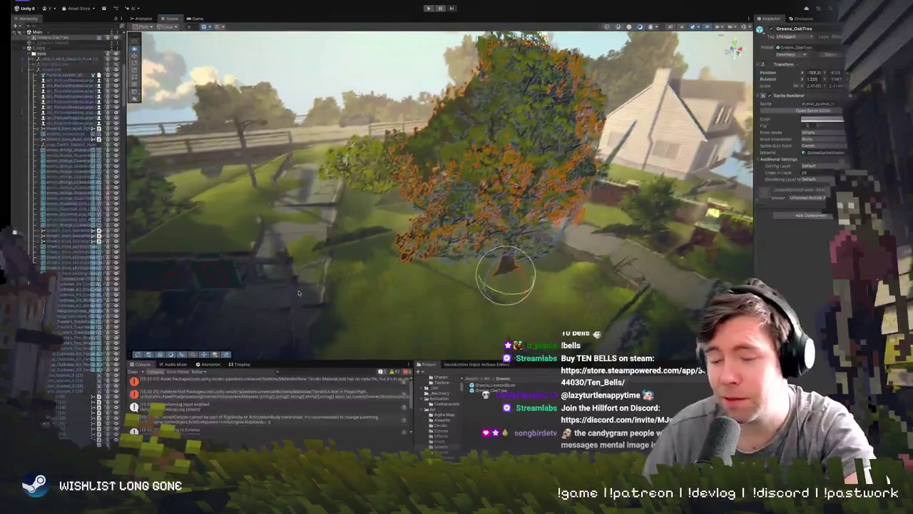
scroll(416, 159, "up", 8)
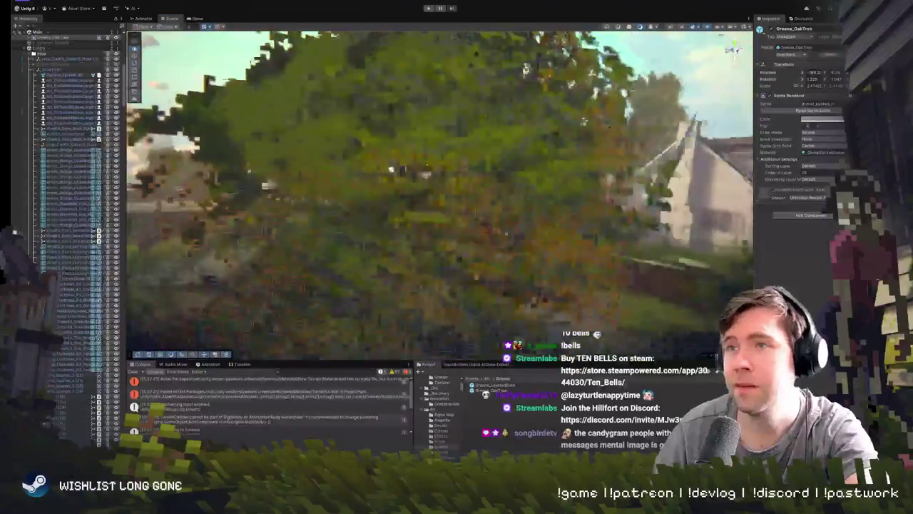
scroll(509, 197, "down", 10)
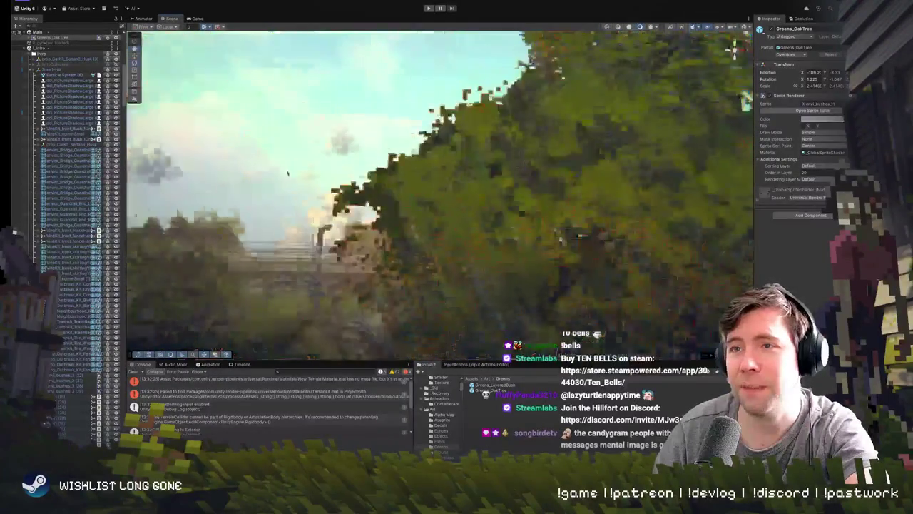
scroll(509, 198, "down", 10)
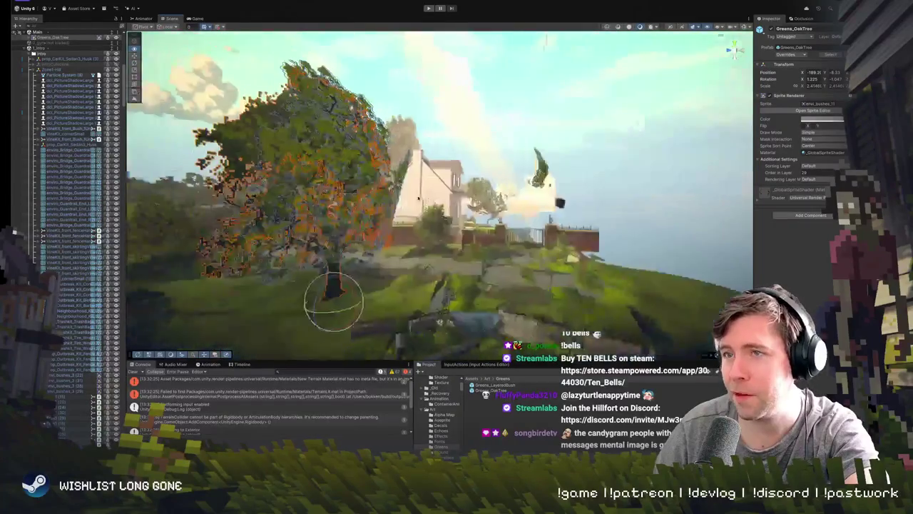
scroll(371, 196, "up", 10)
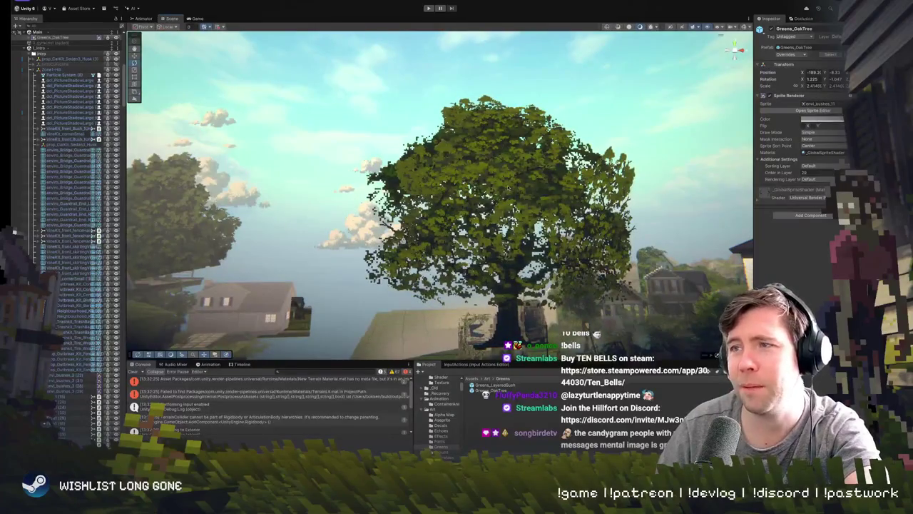
left_click(499, 206)
mouse_move(456, 214)
left_mouse_down()
mouse_move(428, 228)
mouse_move(481, 253)
mouse_move(473, 235)
left_mouse_up()
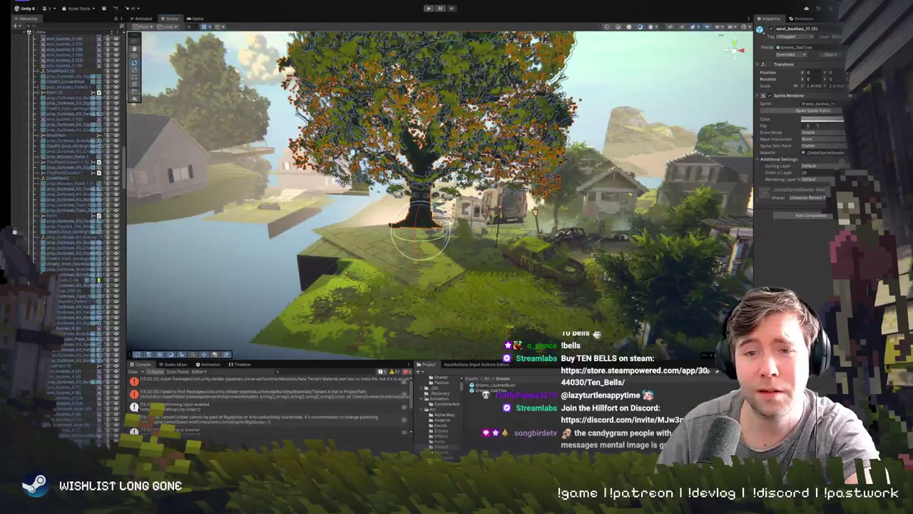
double_click(492, 390)
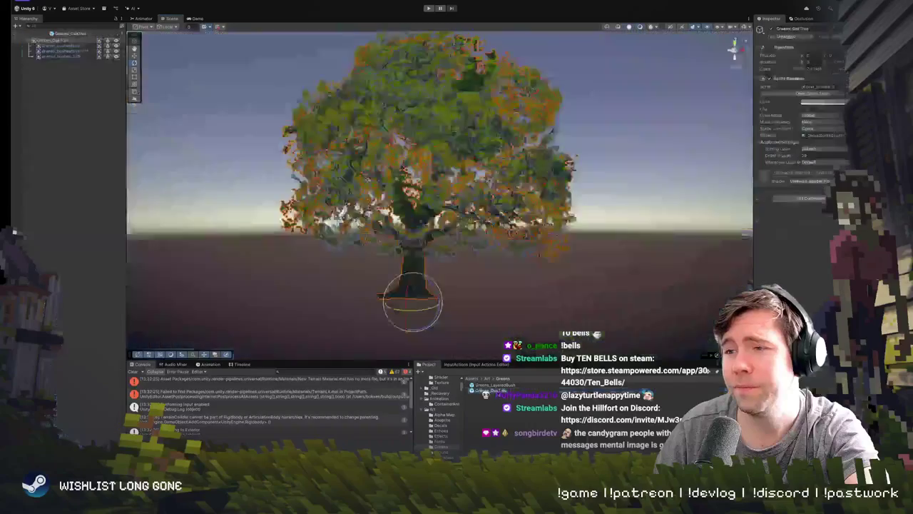
- Orbit and zoom around the isolated oak and select the upper-foliage bush
mouse_move(570, 214)
left_mouse_down()
mouse_move(609, 266)
mouse_move(528, 245)
left_mouse_up()
left_click(450, 189)
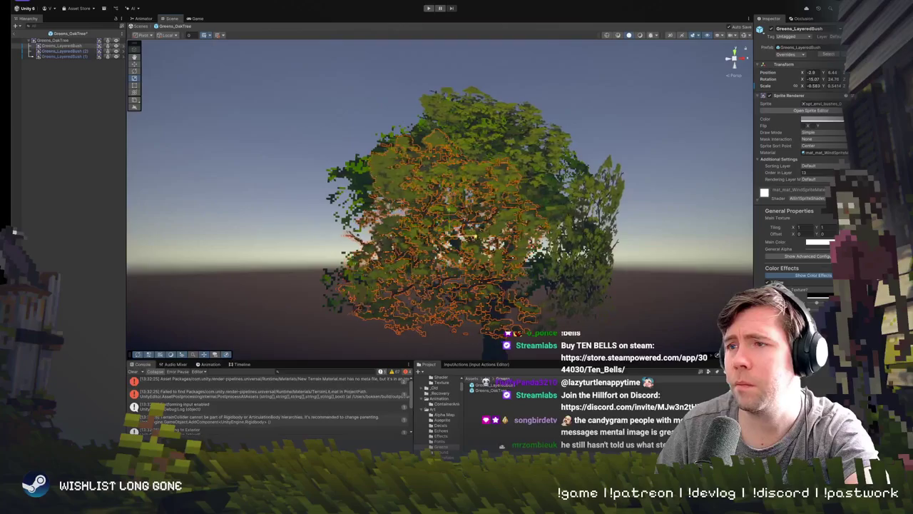
mouse_move(450, 189)
left_mouse_down()
mouse_move(622, 322)
mouse_move(623, 304)
left_mouse_up()
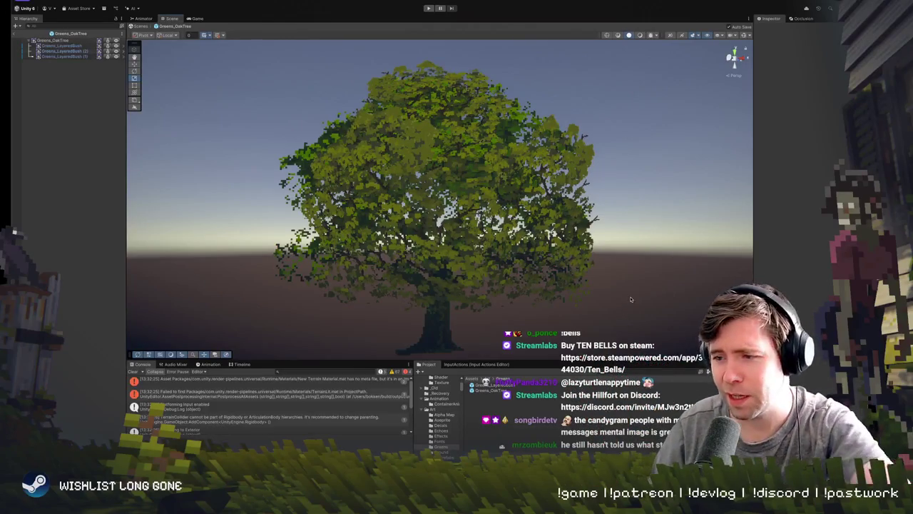
scroll(584, 258, "up", 5)
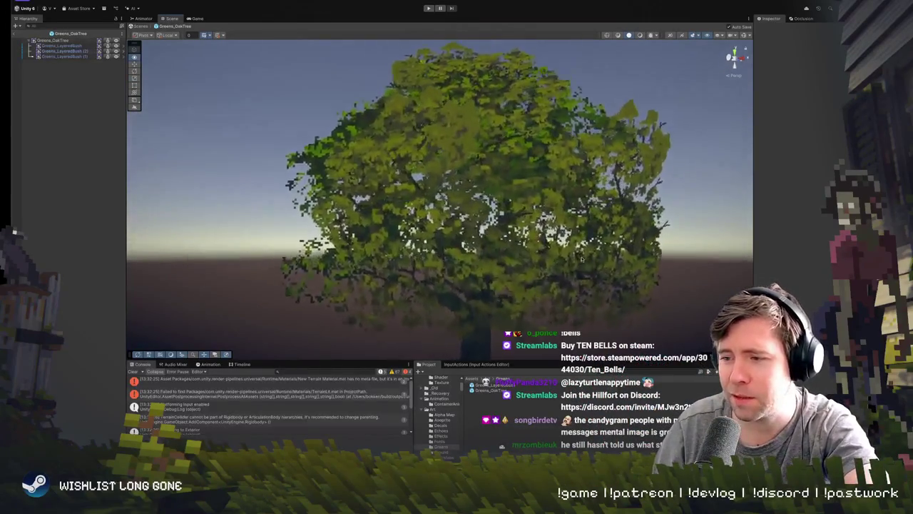
scroll(582, 259, "down", 5)
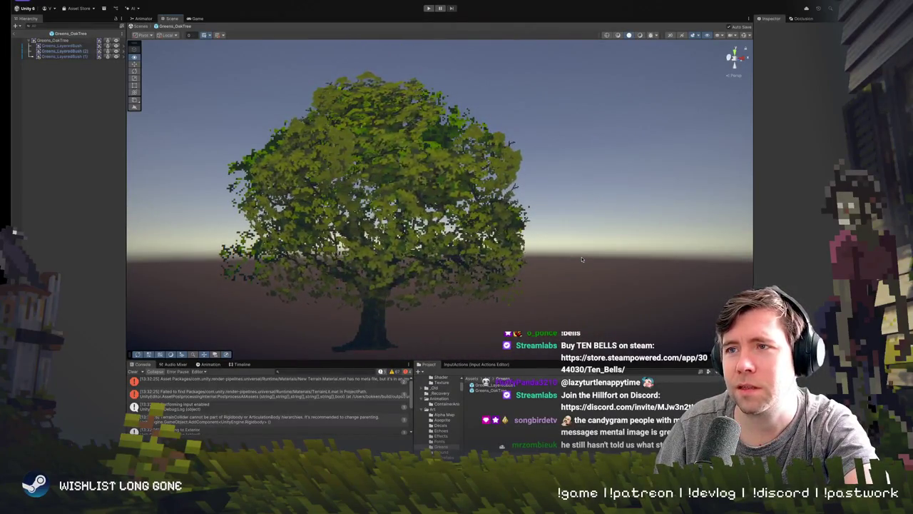
left_click_drag(582, 258, 493, 150)
left_click(490, 145)
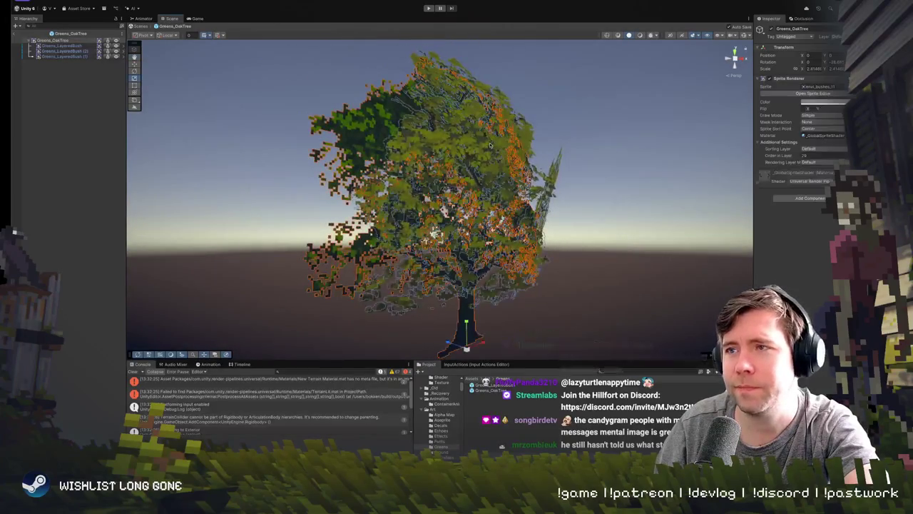
left_click(482, 122)
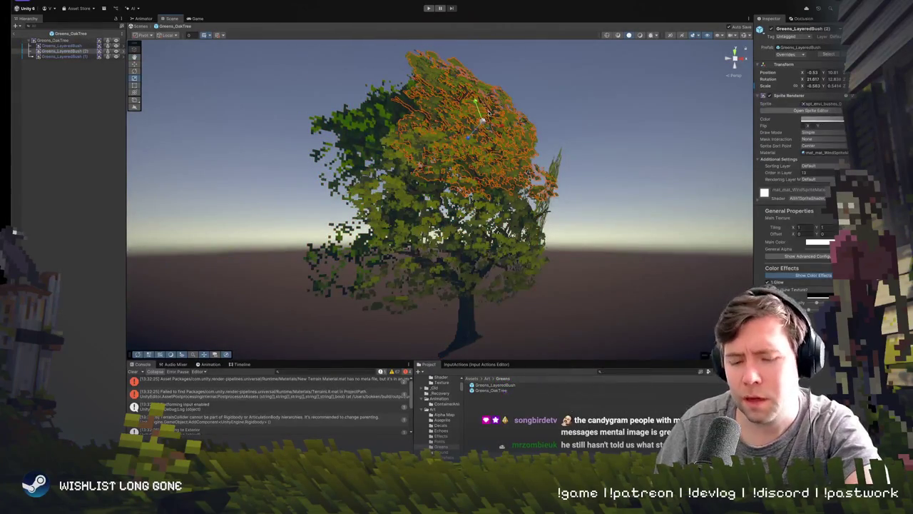
- Duplicate the upper bush, rotate the copy and move it into the foliage
key("ctrl+d")
left_click_drag(430, 143, 464, 157)
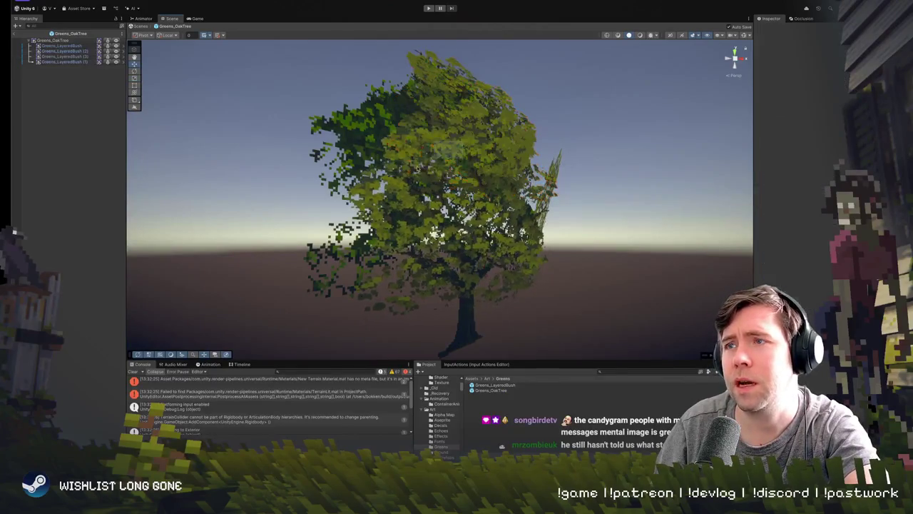
left_click(483, 151)
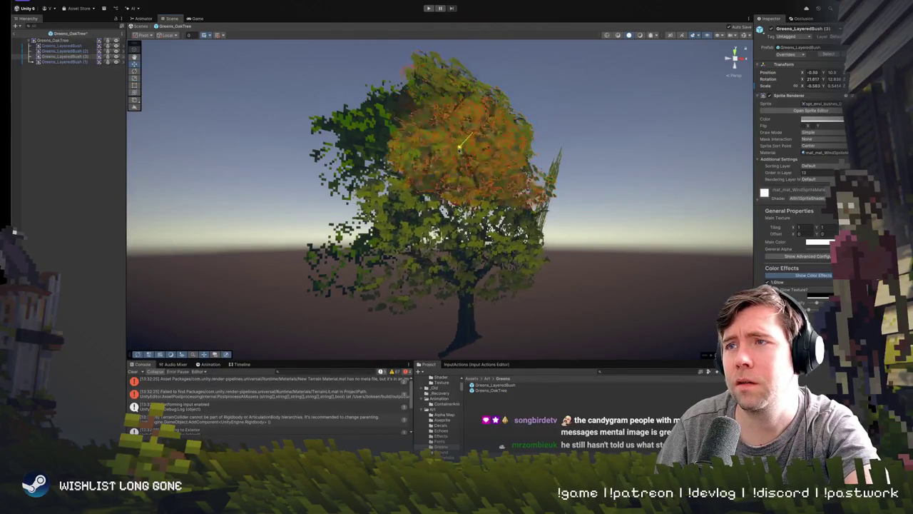
key("e")
mouse_move(402, 211)
left_mouse_down()
mouse_move(442, 207)
mouse_move(414, 182)
left_mouse_up()
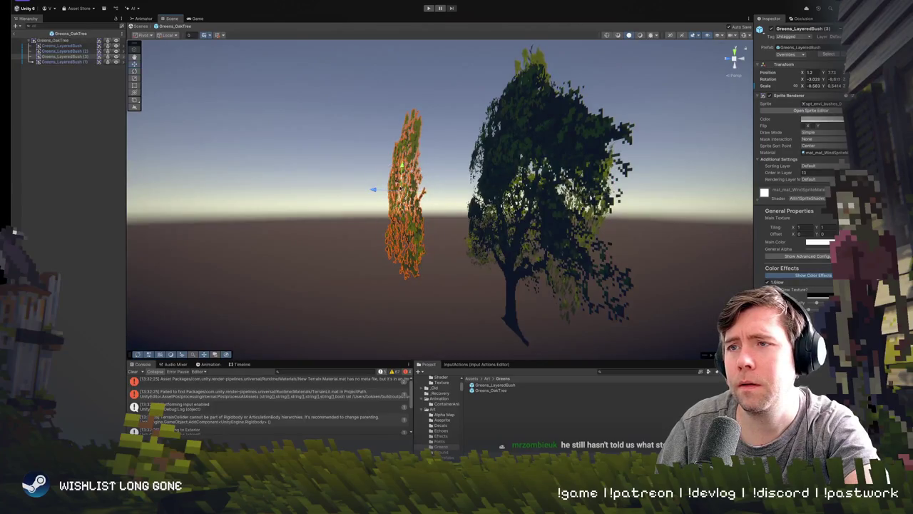
left_click(472, 214)
left_click(408, 193)
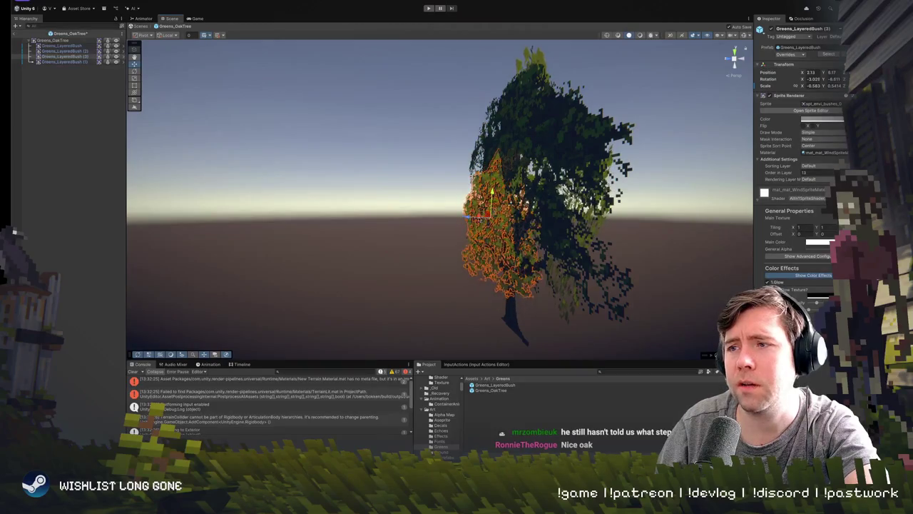
left_click_drag(499, 214, 506, 228)
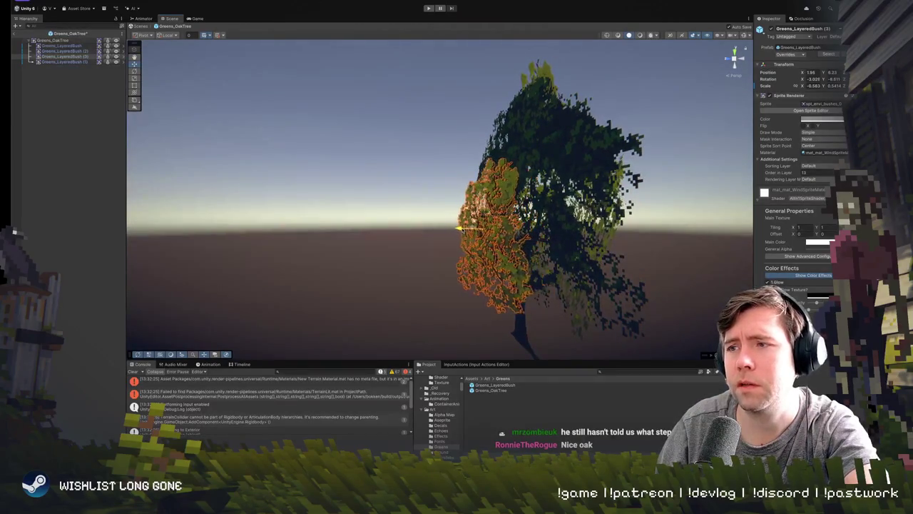
- Orbit, pan and fly the view to see the oak edge-on and centred
left_click_drag(471, 228, 428, 235)
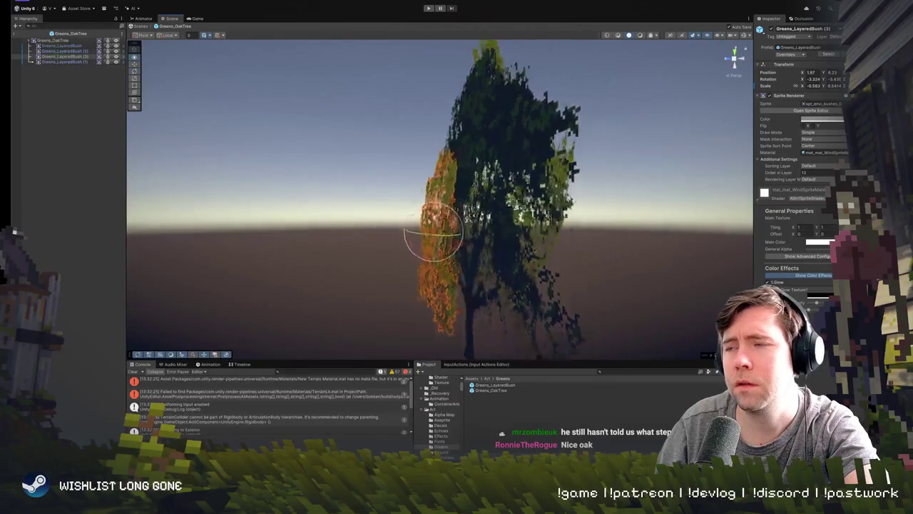
scroll(378, 254, "up", 5)
scroll(378, 255, "down", 5)
scroll(379, 255, "up", 4)
scroll(379, 254, "down", 5)
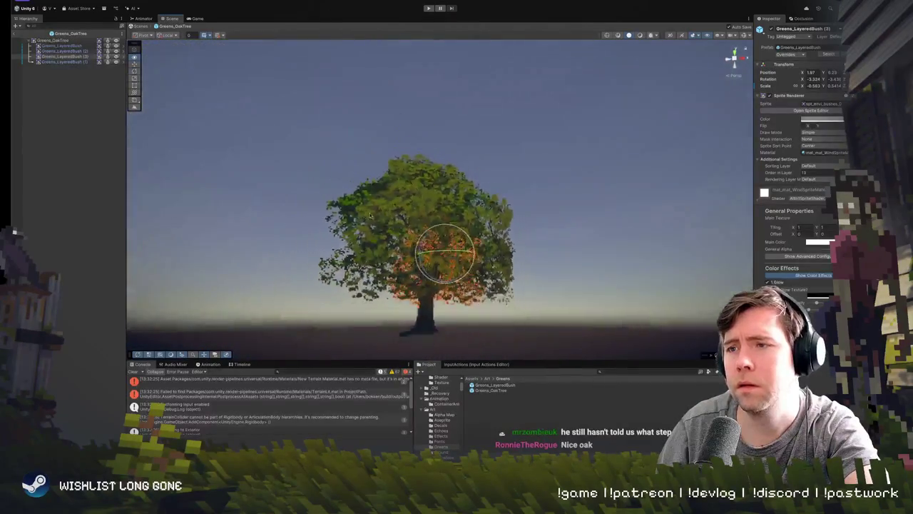
scroll(457, 236, "up", 3)
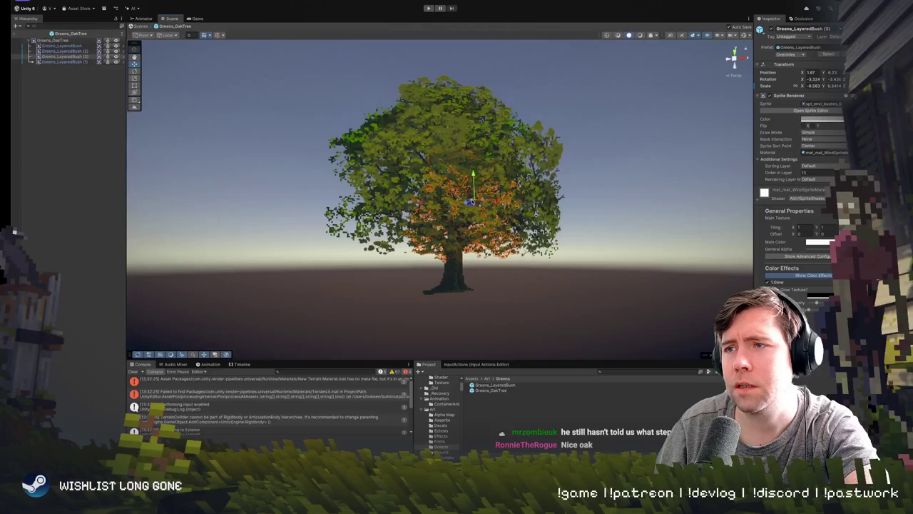
mouse_move(471, 200)
left_mouse_down()
mouse_move(549, 197)
mouse_move(559, 181)
mouse_move(549, 252)
mouse_move(538, 253)
left_mouse_up()
left_click(546, 179)
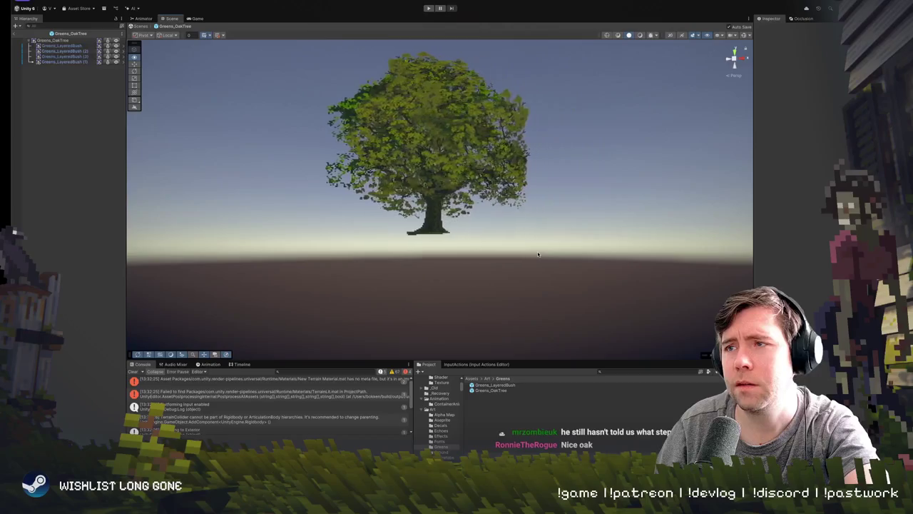
key("a")
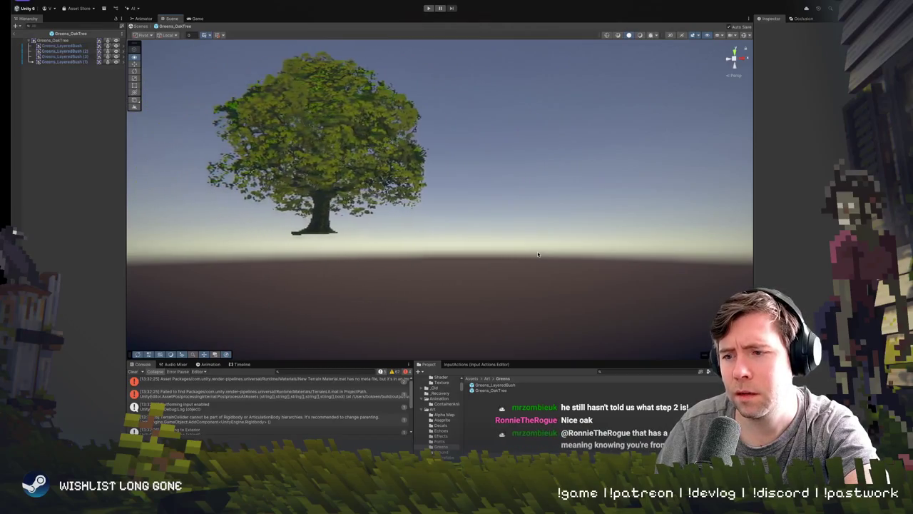
key("w")
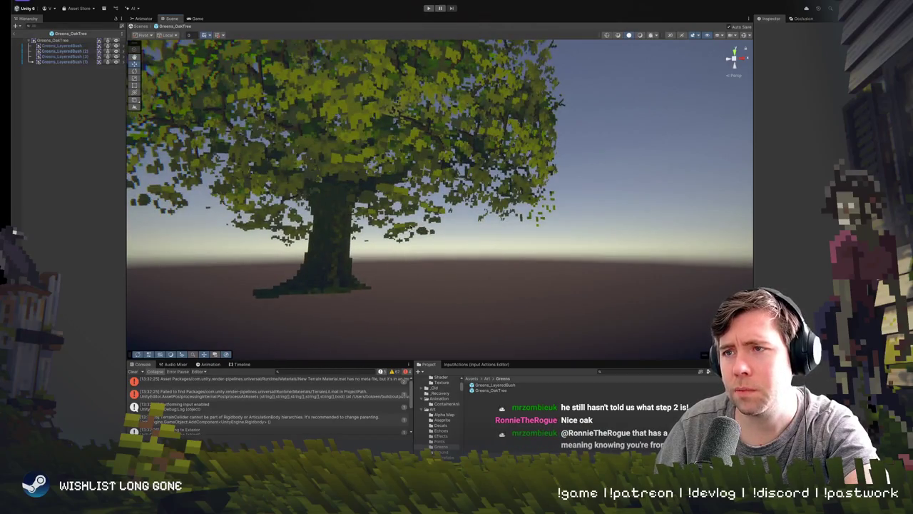
- Narrow the new bush's X scale to -0.690 and shift its Sprite Renderer tint toward green
left_click(353, 132)
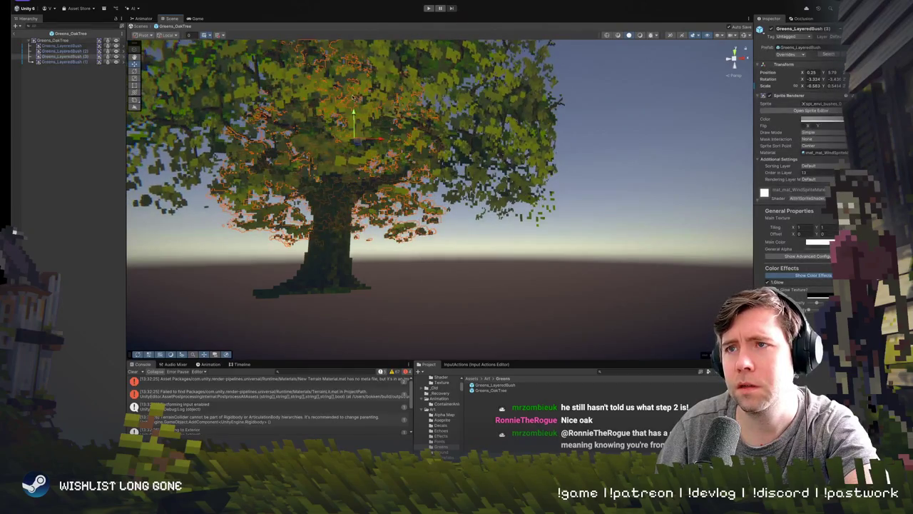
key("e")
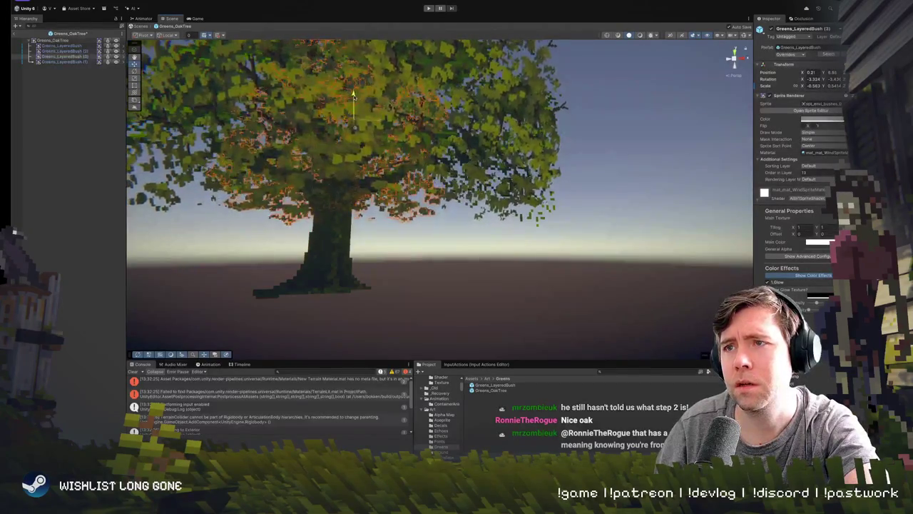
key("r")
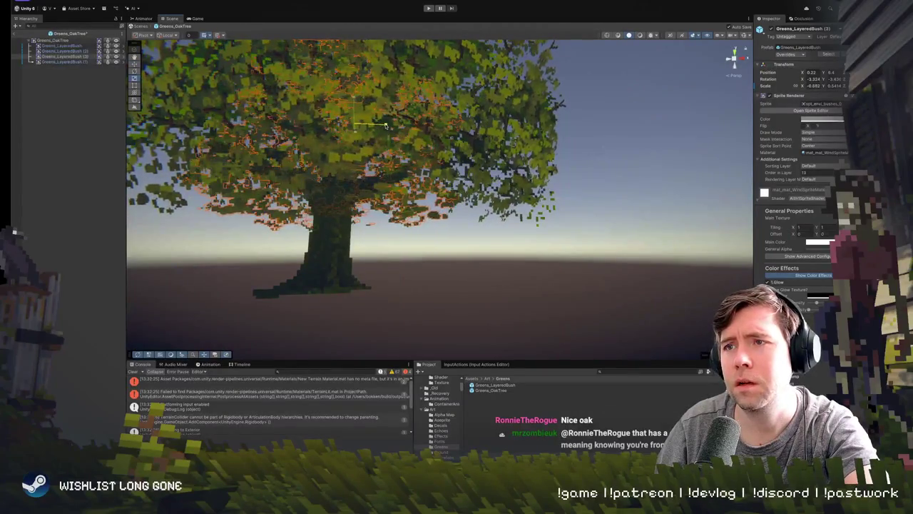
left_click_drag(383, 126, 360, 125)
scroll(681, 167, "down", 3)
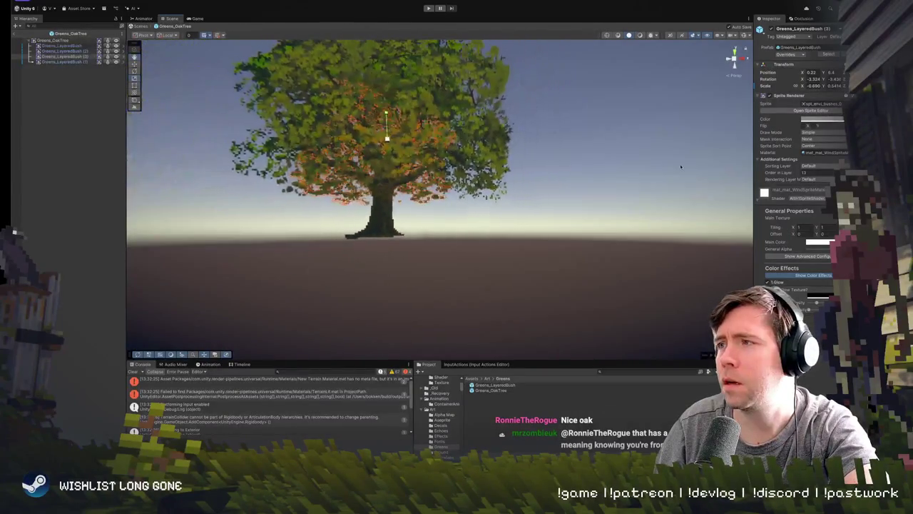
left_click(833, 119)
left_click_drag(808, 171, 806, 176)
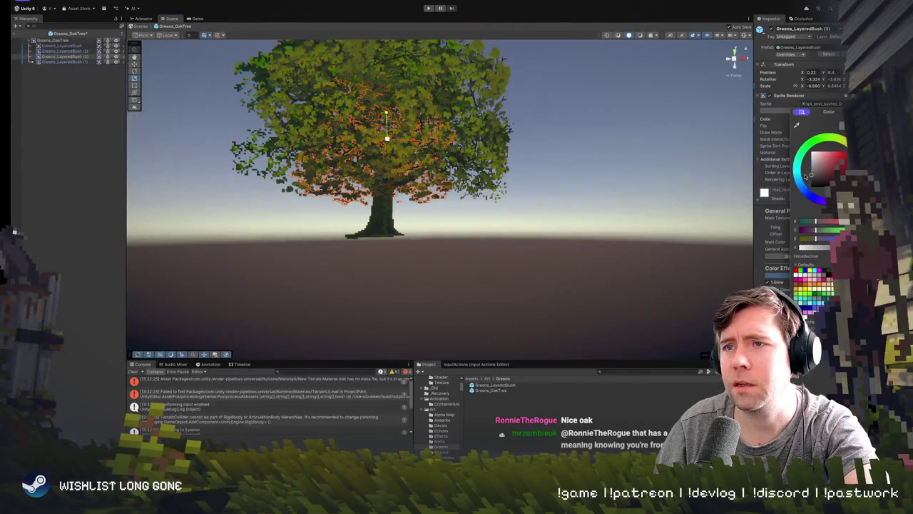
- Orbit around the four-bush oak prefab from several angles, then view the Corvid Hills level in the Game view
left_click(512, 201)
left_click_drag(512, 222, 428, 218)
left_click(405, 230)
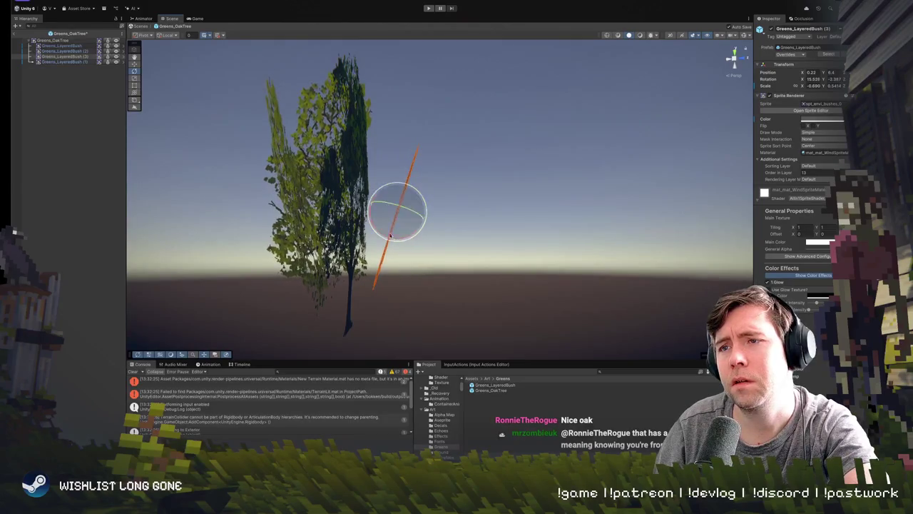
left_click(423, 251)
mouse_move(422, 250)
left_mouse_down()
mouse_move(378, 295)
mouse_move(520, 259)
mouse_move(537, 270)
mouse_move(401, 179)
mouse_move(316, 209)
mouse_move(518, 219)
left_mouse_up()
left_click(401, 180)
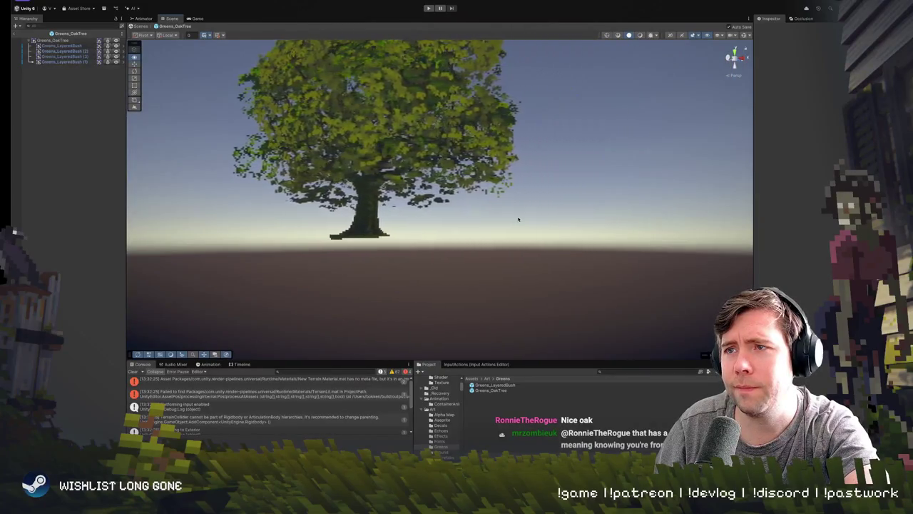
left_click_drag(550, 222, 541, 197)
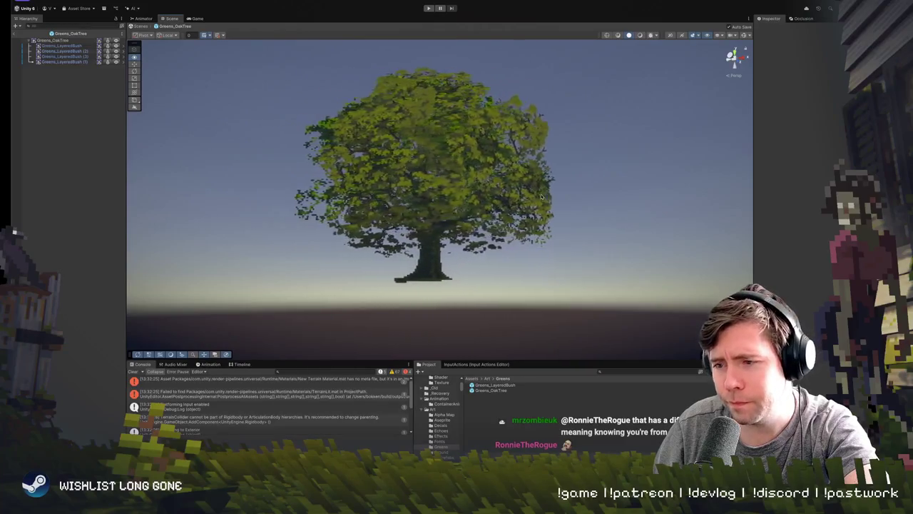
mouse_move(542, 198)
left_mouse_down()
mouse_move(478, 206)
mouse_move(526, 207)
left_mouse_up()
left_click_drag(460, 85, 182, 119)
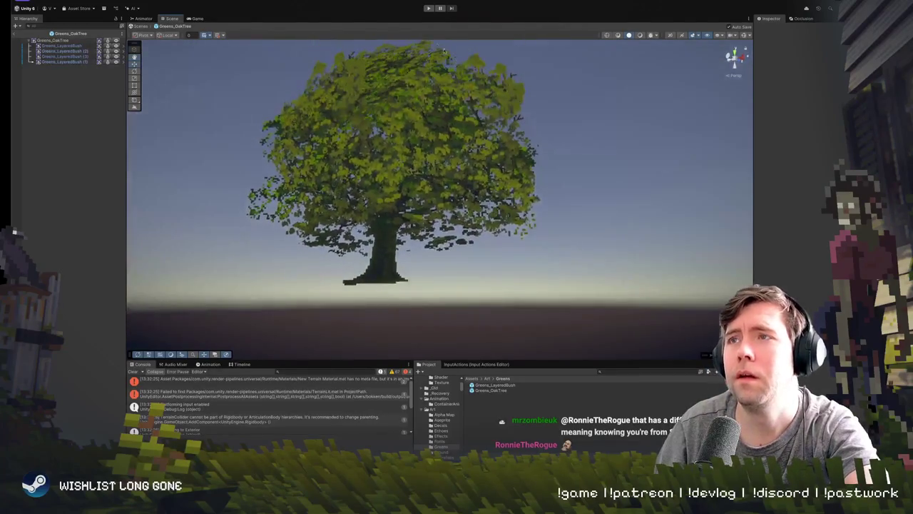
left_click(196, 18)
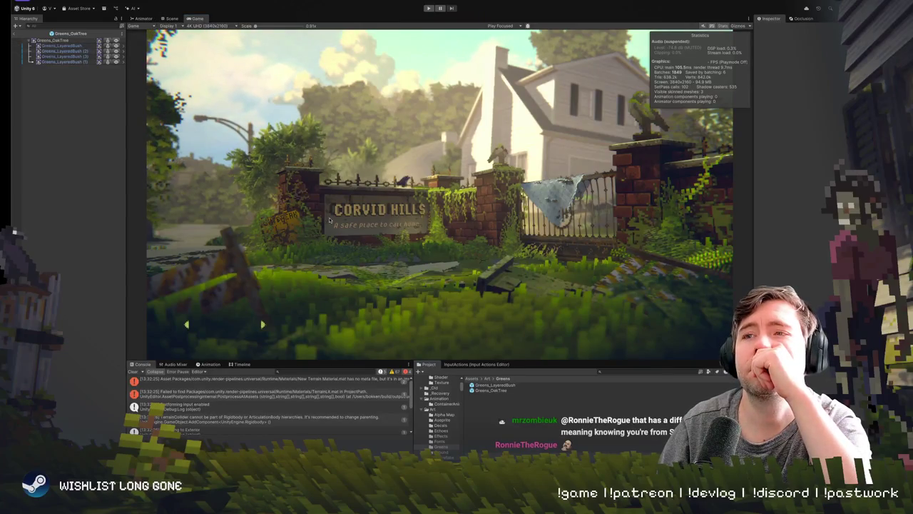
- Play-test the level to watch the oak in-game, then stop and return to the oak prefab's Scene view
left_click(428, 9)
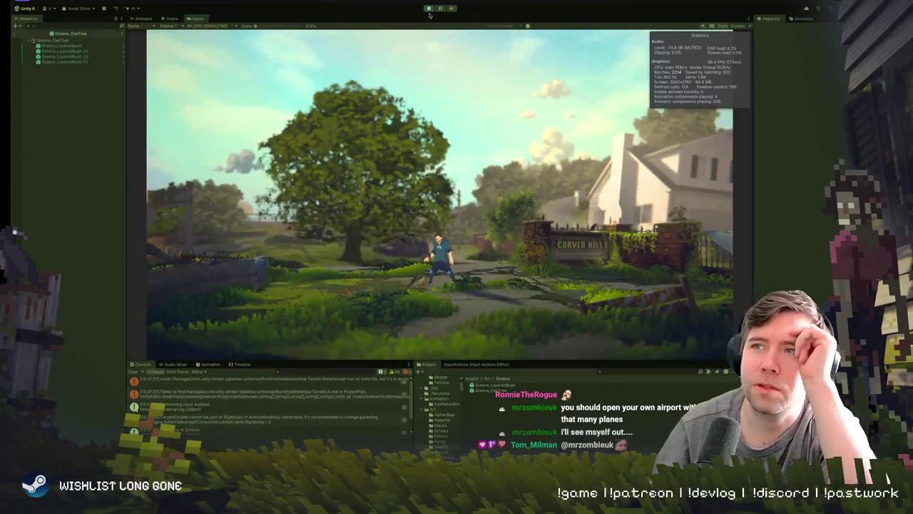
left_click(428, 9)
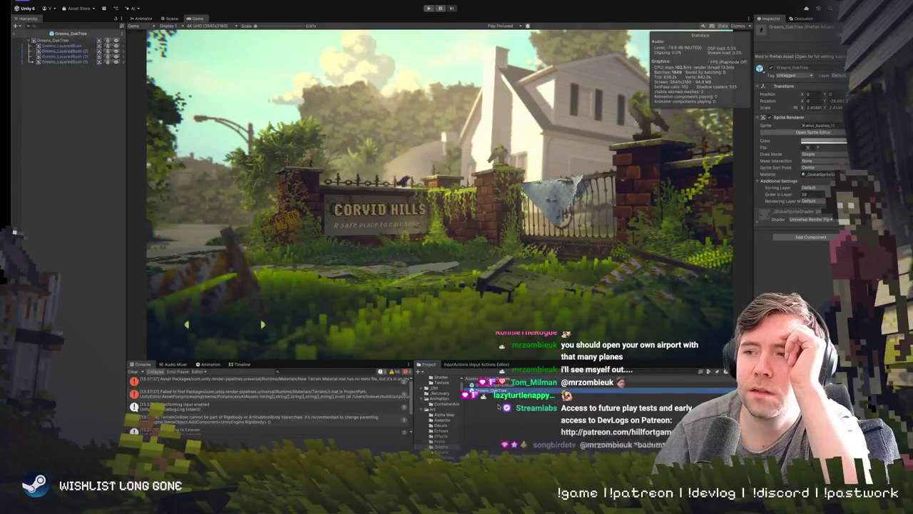
scroll(799, 142, "down", 1)
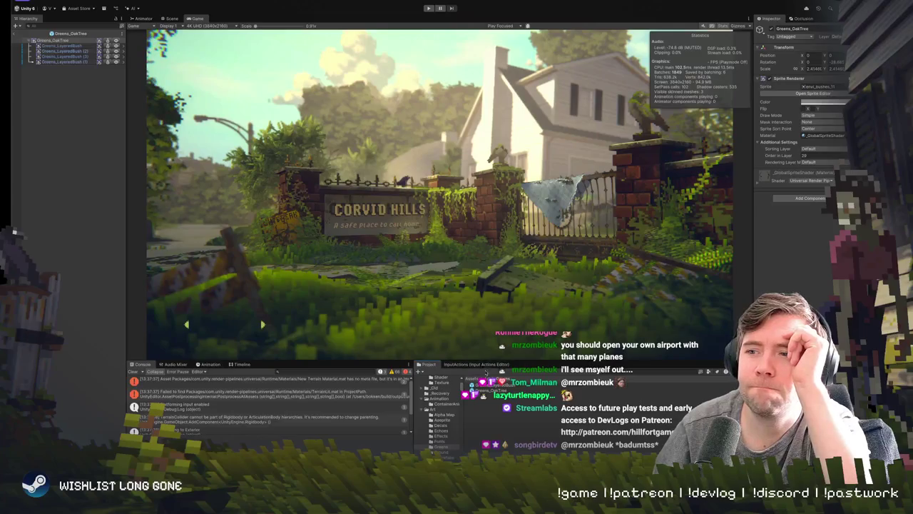
left_click(171, 18)
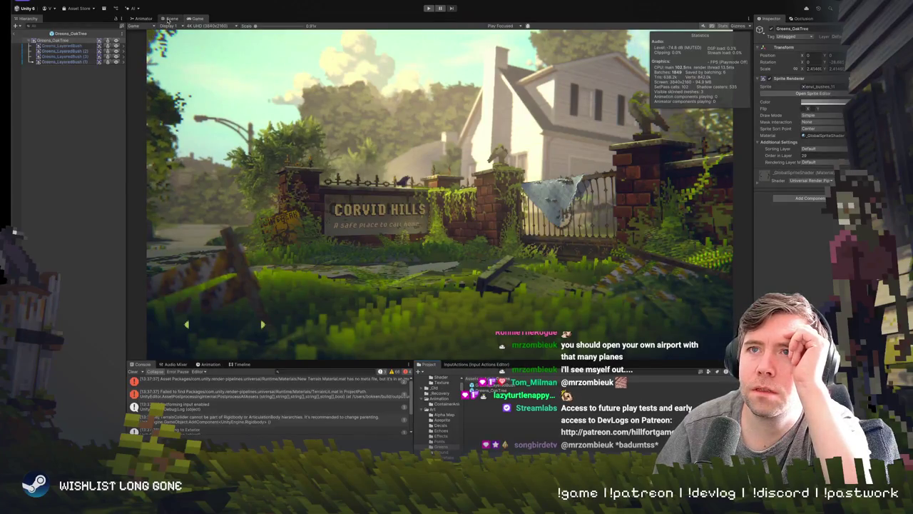
left_click(77, 46)
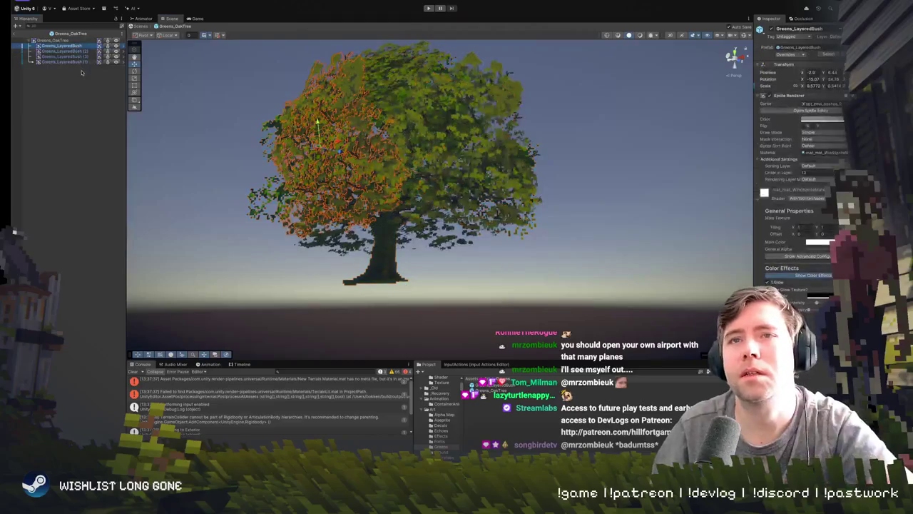
- Select all four Greens_LayeredBush sprites and set Cast Shadows to On in the Debug Inspector
left_click(85, 62, "shift")
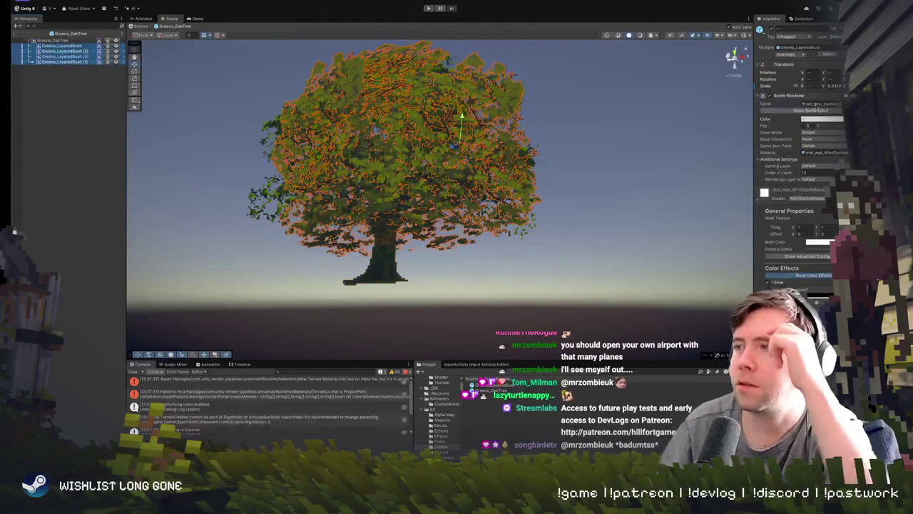
left_click(756, 201)
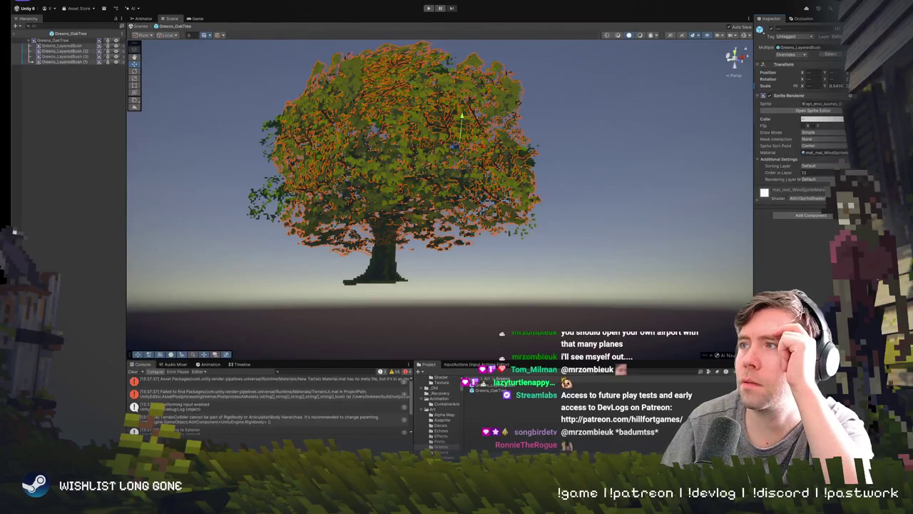
right_click(775, 22)
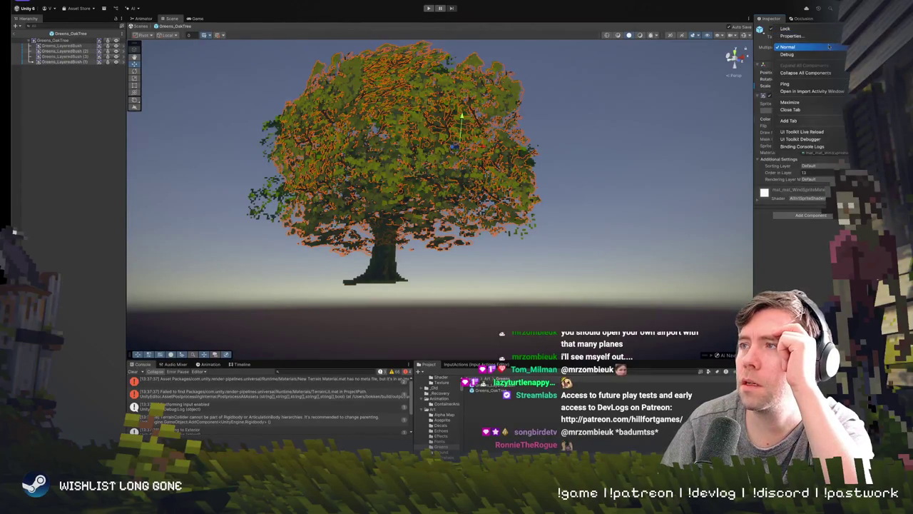
left_click(792, 54)
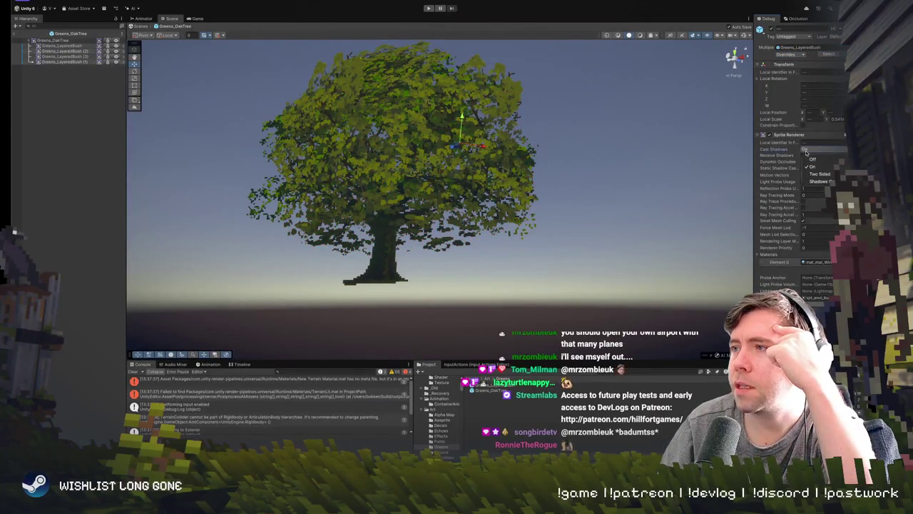
left_click(833, 159)
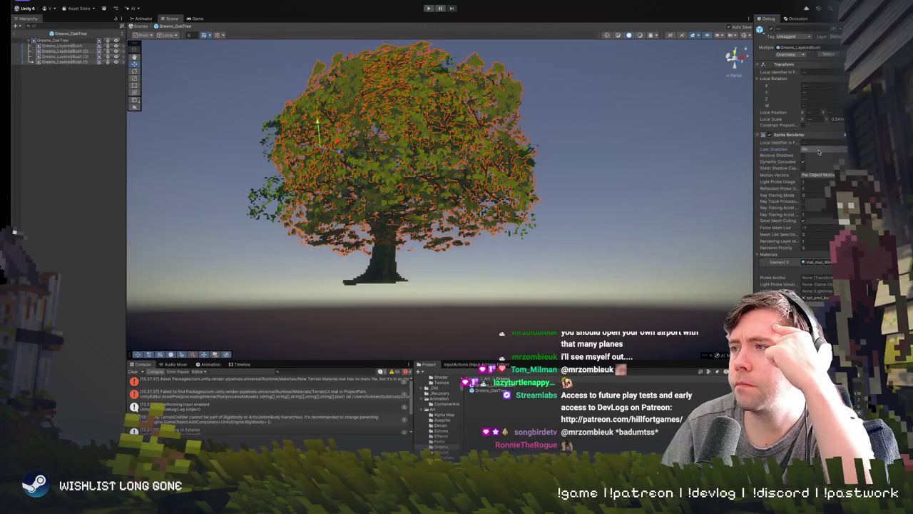
left_click(725, 198)
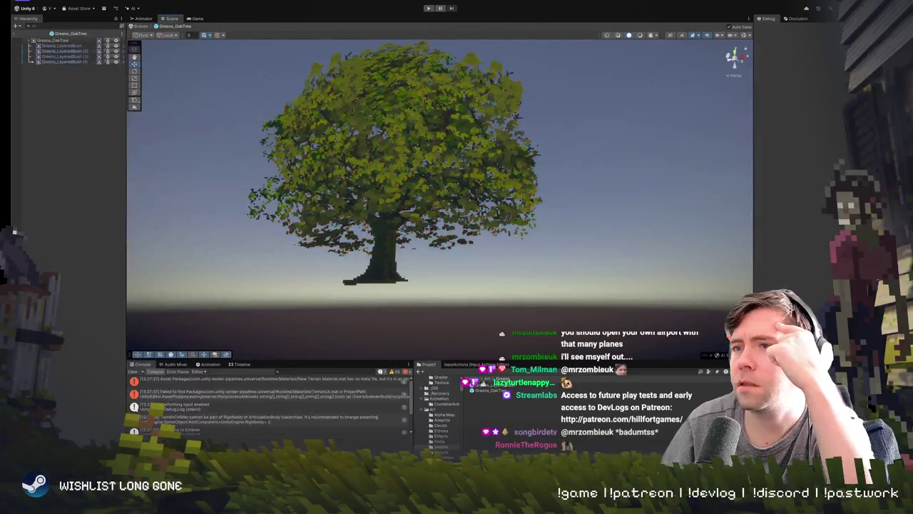
left_click_drag(362, 114, 404, 116)
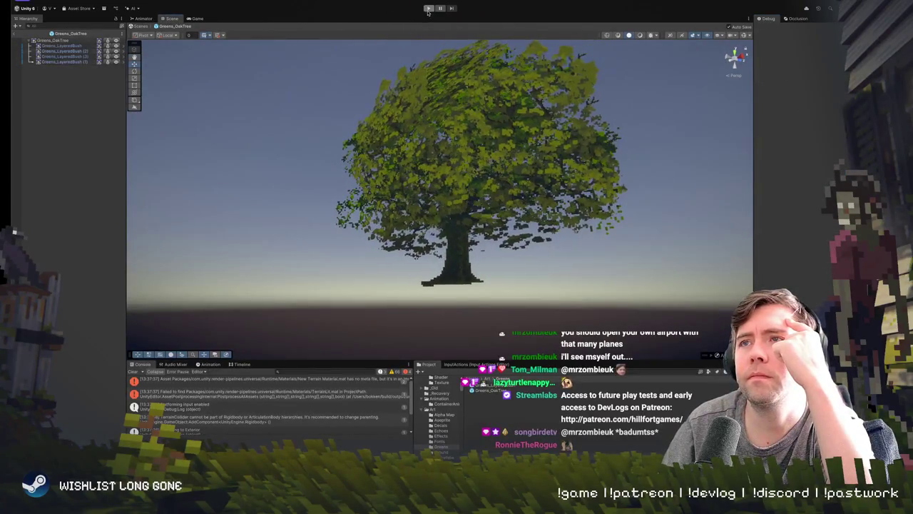
- Start Play mode, exit the prefab to the main level, select the placed oak tree, and stop playing
key("ctrl+p")
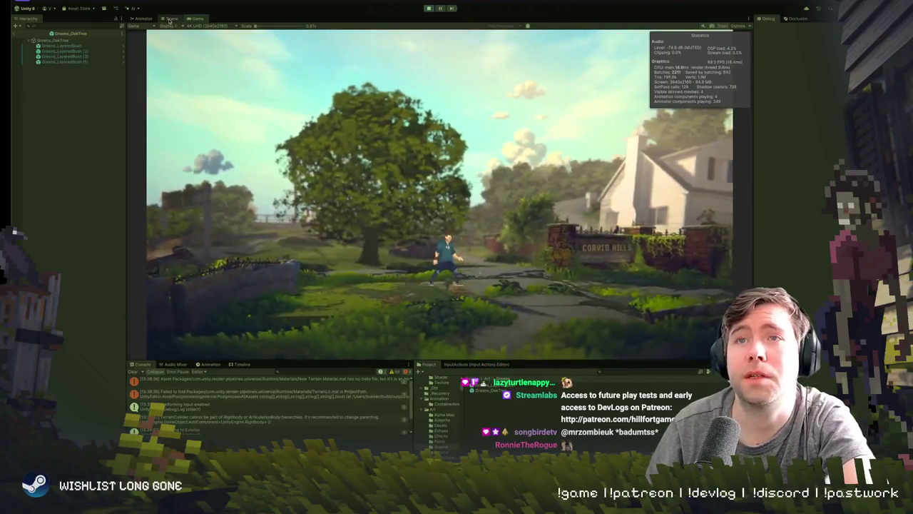
key("ctrl+1")
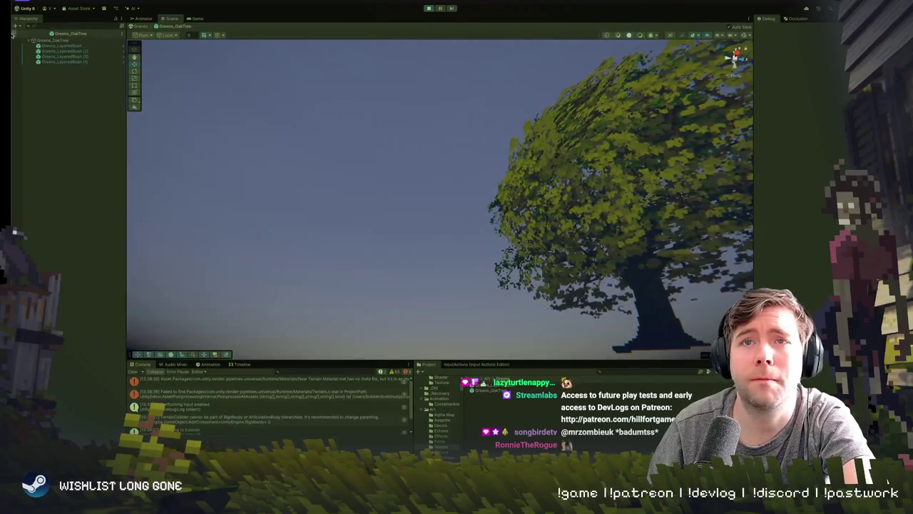
left_click(133, 26)
left_click_drag(428, 192, 294, 137)
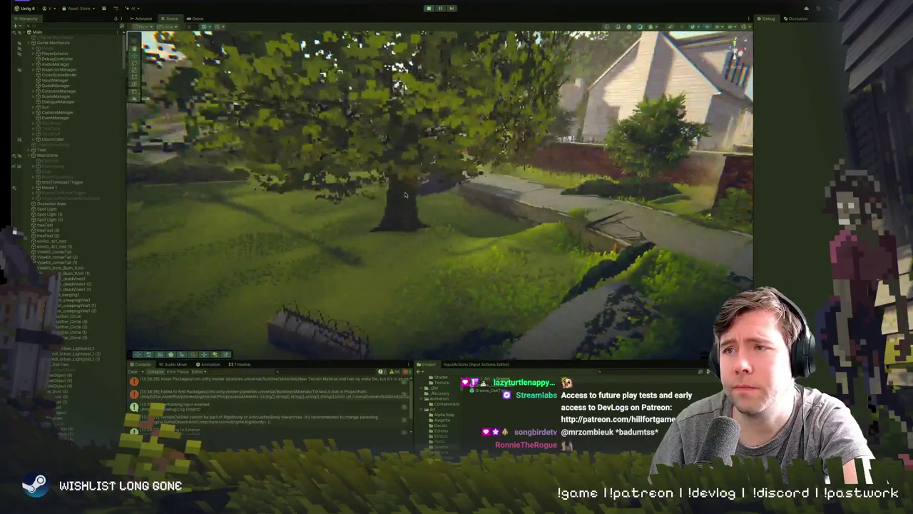
left_click(408, 206)
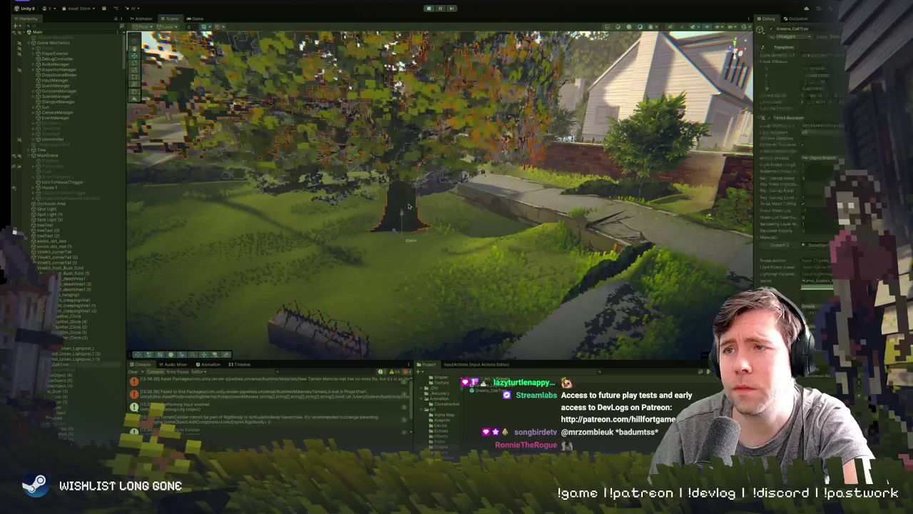
left_click(428, 8)
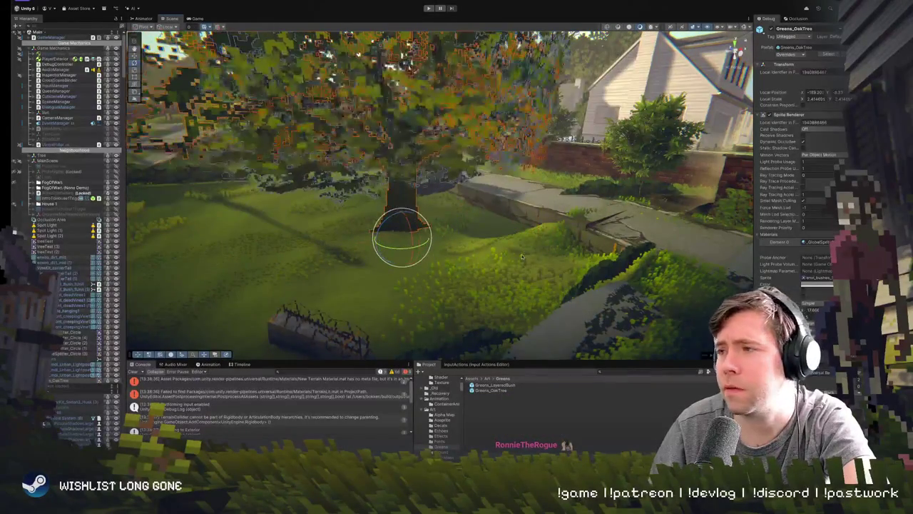
- Frame the level's Greens_OakTree with F and bring up the Inspector's display options
scroll(505, 259, "up", 5)
scroll(504, 258, "down", 5)
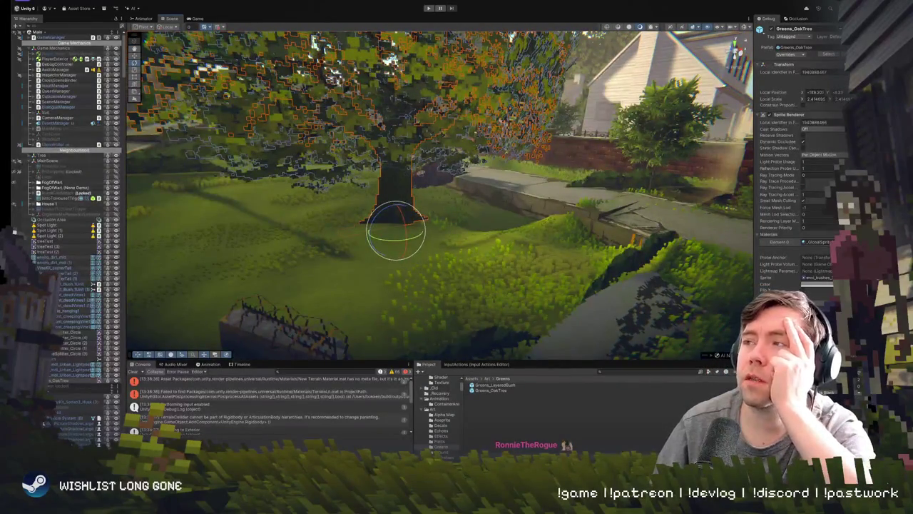
left_click_drag(504, 258, 371, 260)
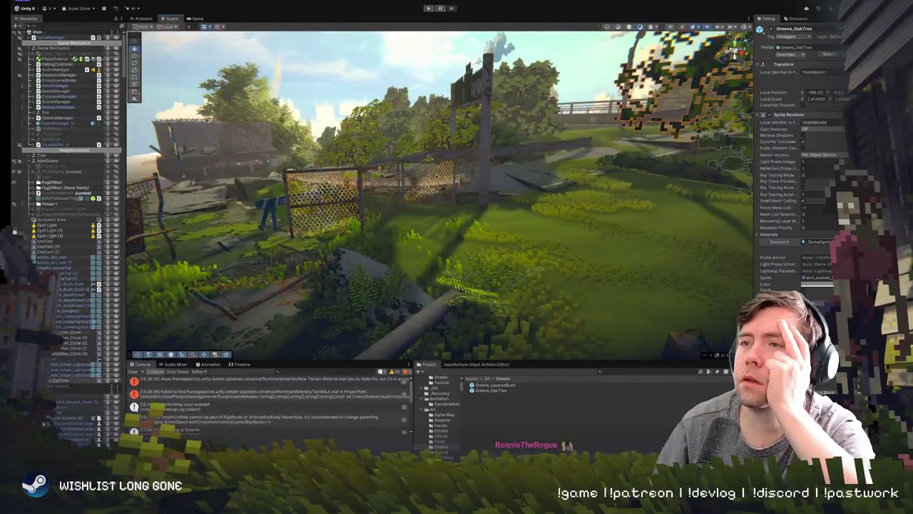
key("f")
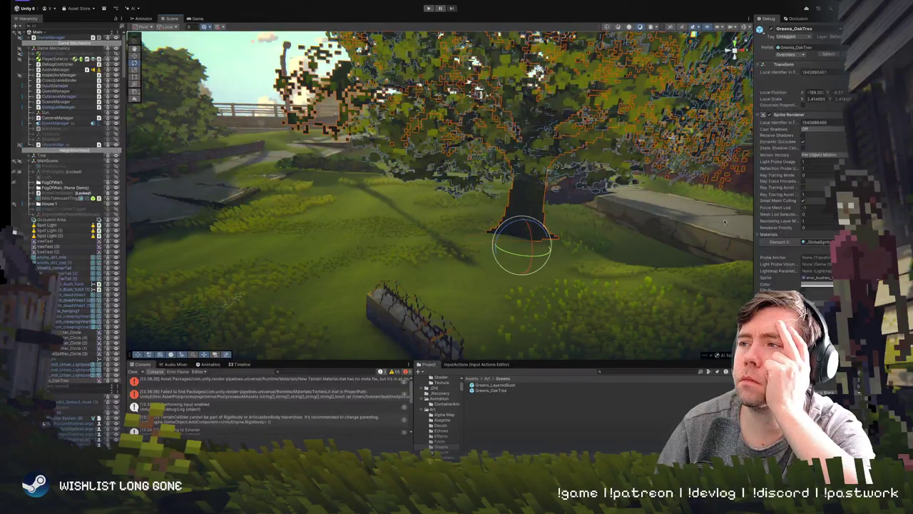
right_click(769, 18)
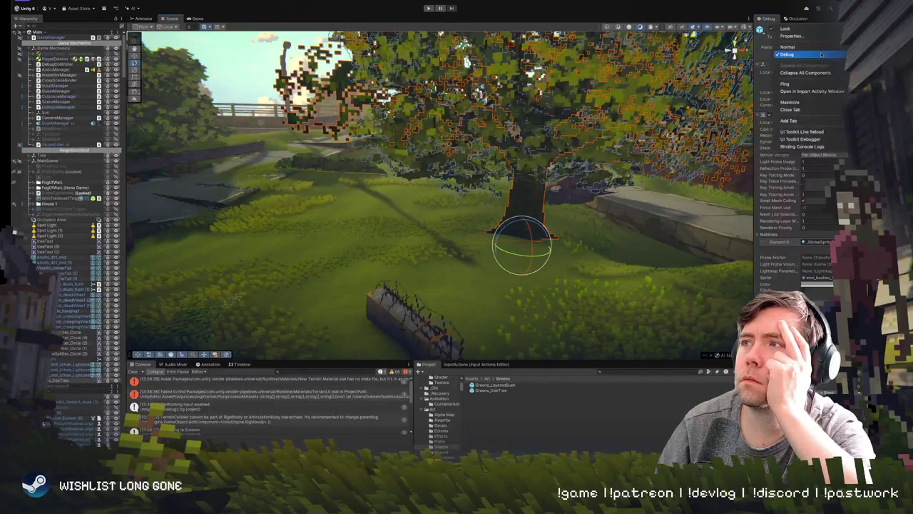
- Return the Inspector to Normal and review the oak's Shader list and material settings unchanged
left_click(785, 36)
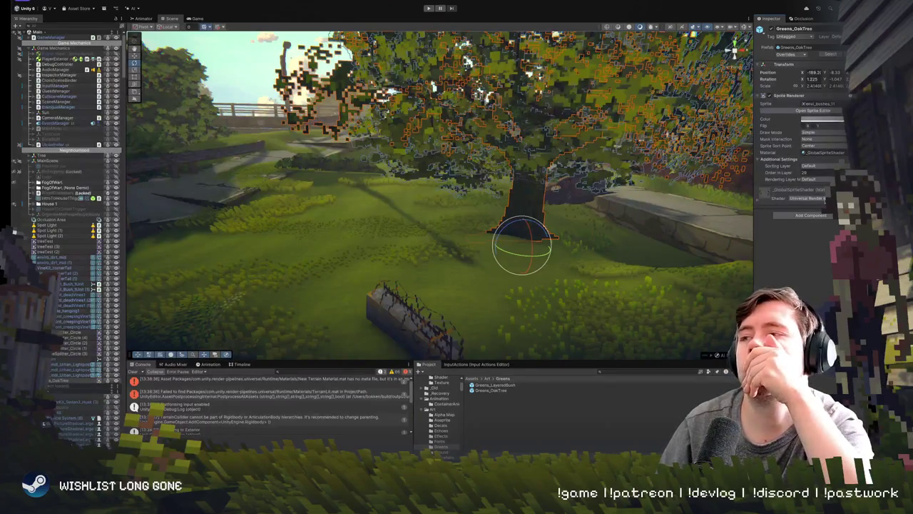
left_click(824, 199)
left_click(776, 247)
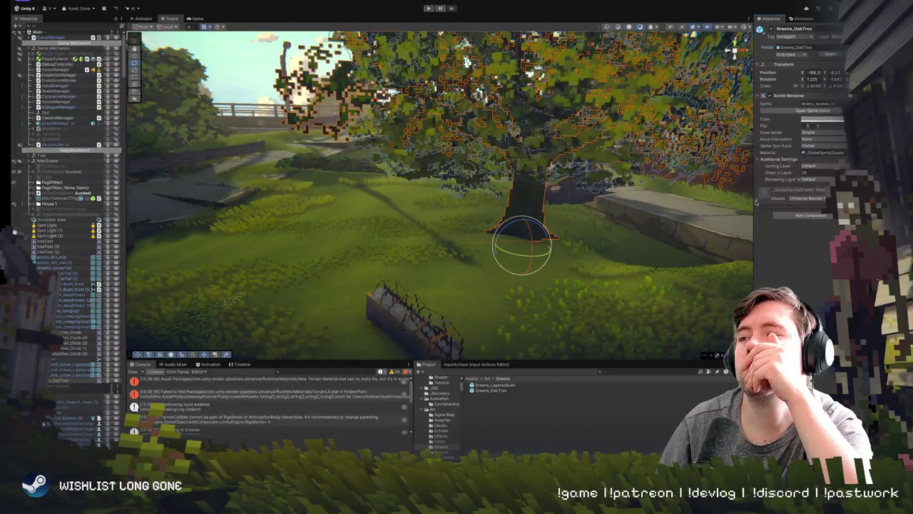
left_click(761, 202)
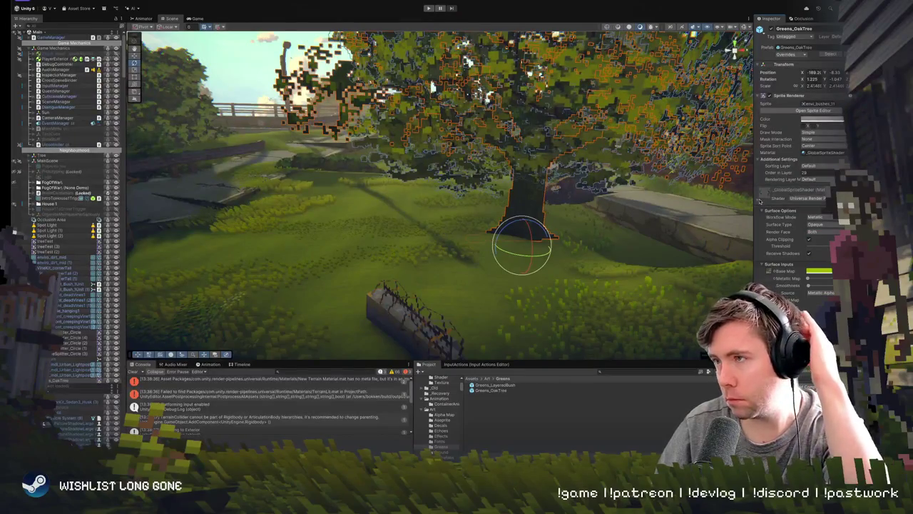
left_click(760, 203)
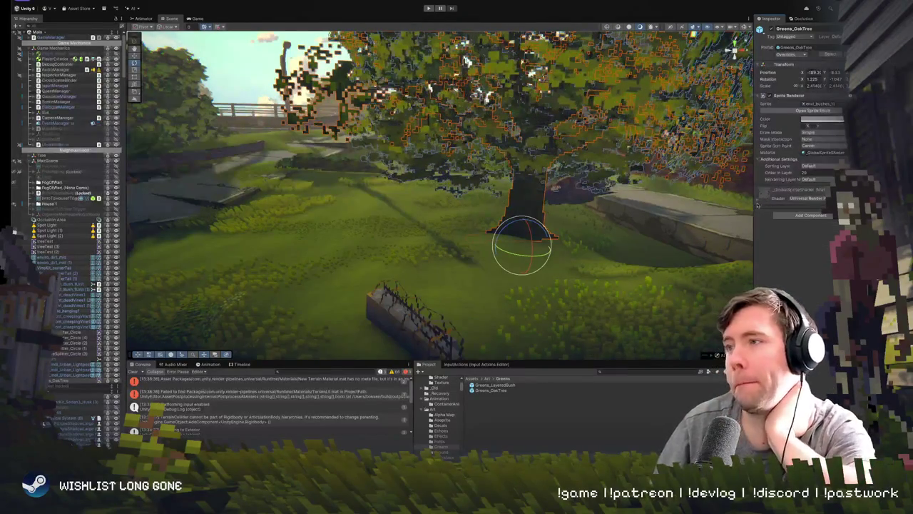
- Check the tree's layer and static flag options unchanged, and orbit in to view the trunk base
left_click(834, 36)
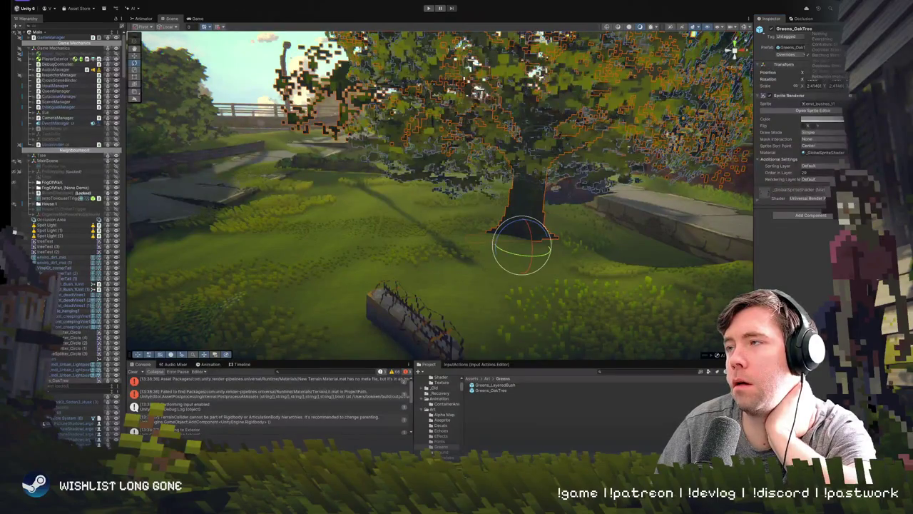
left_click(813, 251)
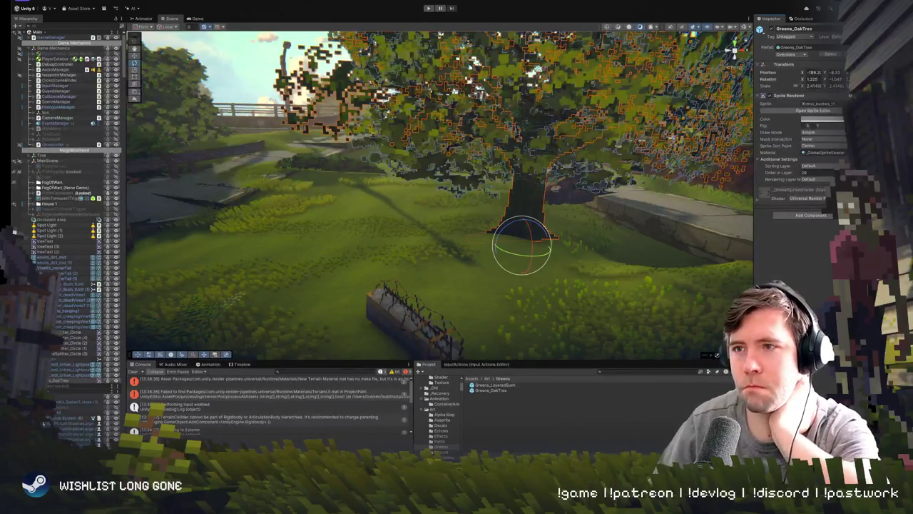
left_click_drag(172, 332, 257, 327)
mouse_move(357, 143)
left_mouse_down()
mouse_move(354, 152)
mouse_move(385, 140)
left_mouse_up()
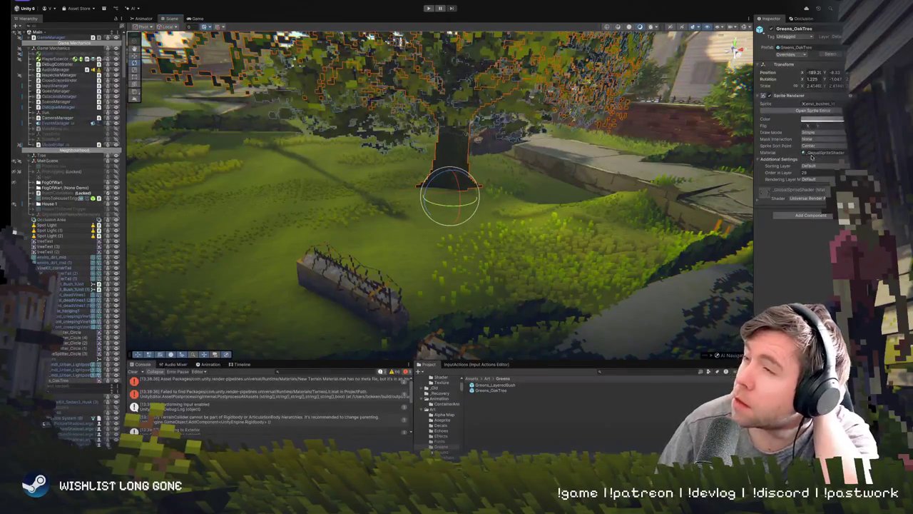
left_click(818, 172)
- Try the oak tree on the BG and Sprites sorting layers, then return it to Default
left_click(813, 166)
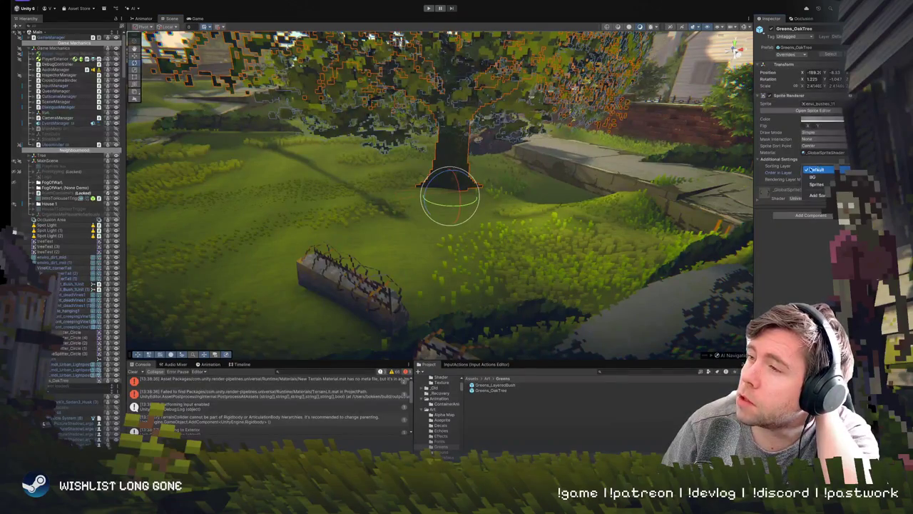
left_click(817, 176)
left_click(820, 168)
left_click(819, 180)
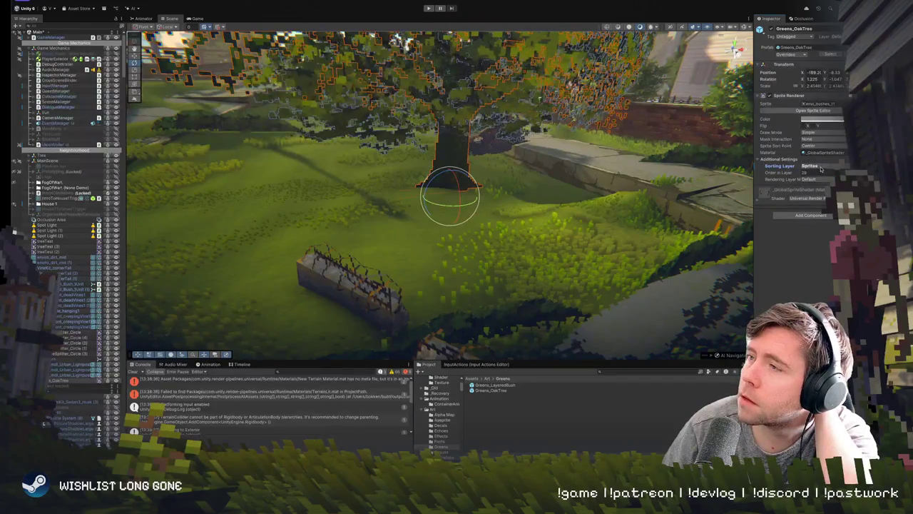
left_click(820, 169)
left_click(816, 172)
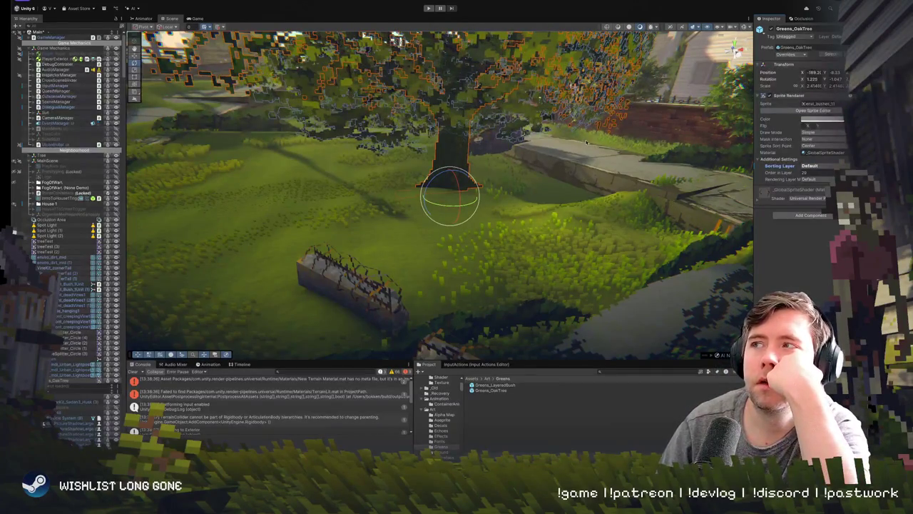
- Orbit around the oak tree and select the small bush beside the path
scroll(586, 142, "up", 5)
scroll(586, 142, "down", 5)
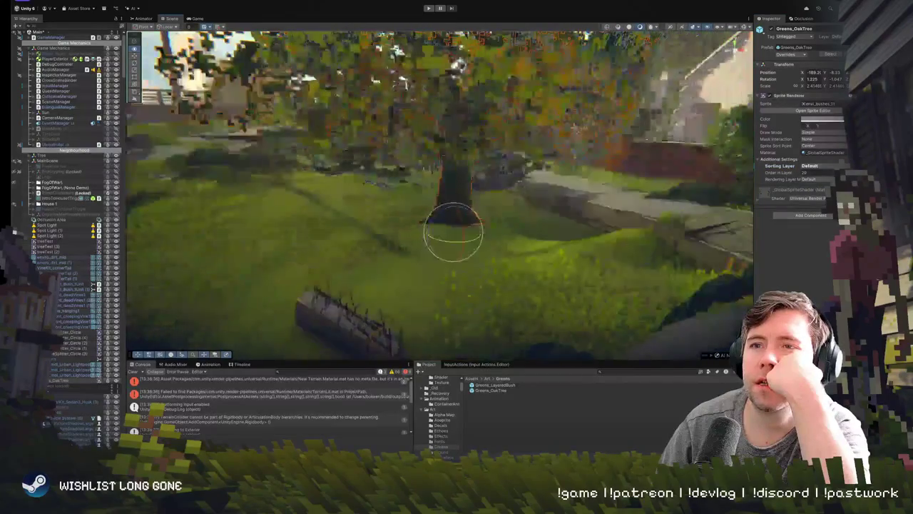
left_click_drag(397, 44, 562, 130)
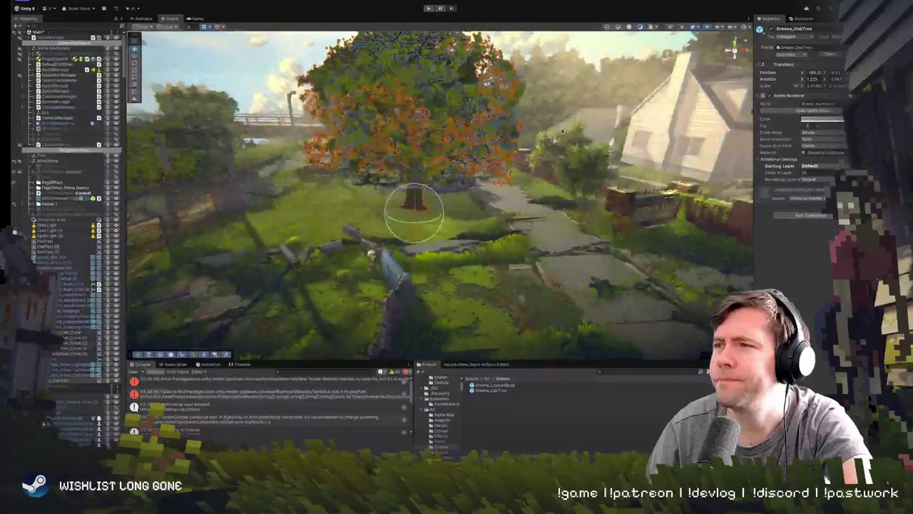
mouse_move(427, 214)
left_mouse_down()
mouse_move(335, 231)
mouse_move(403, 218)
mouse_move(417, 193)
mouse_move(467, 196)
mouse_move(460, 216)
mouse_move(528, 204)
left_mouse_up()
left_click(532, 202)
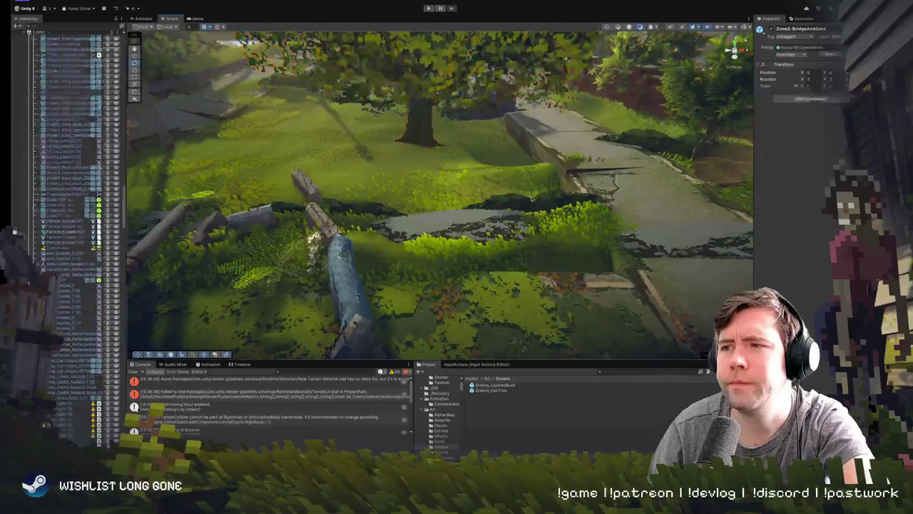
- Move the small bush beside the path up and to the left with the Move tool
key("w")
mouse_move(529, 241)
left_mouse_down()
mouse_move(462, 221)
mouse_move(531, 224)
left_mouse_up()
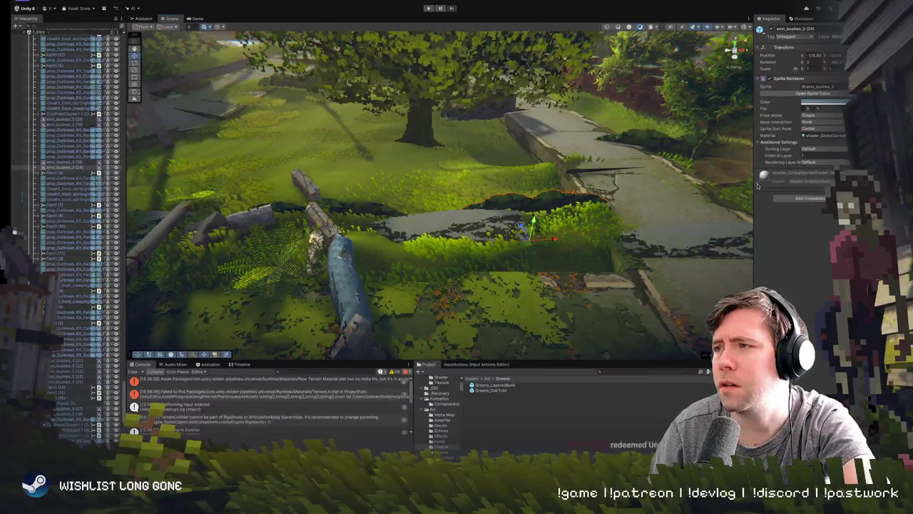
scroll(456, 175, "up", 5)
- Preview other materials on the oak tree, then keep _GlobalSpriteShader as its material
left_click(457, 175)
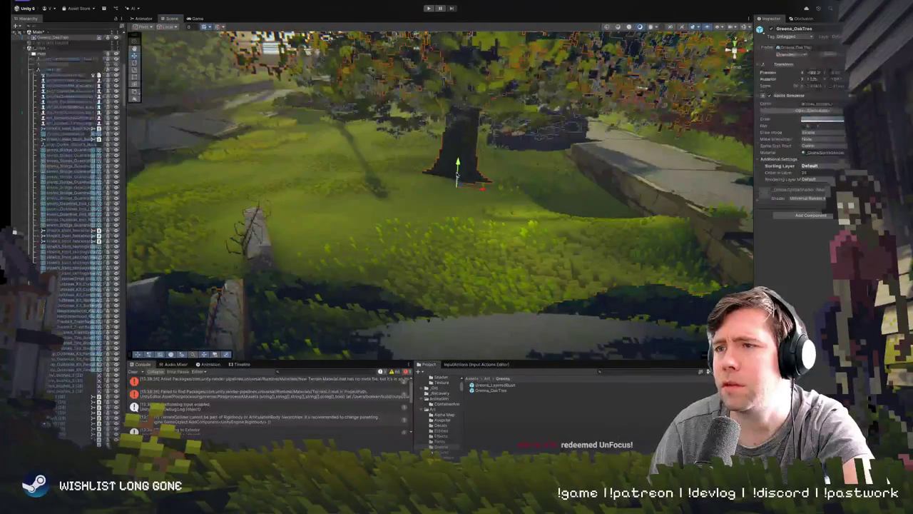
left_click(844, 152)
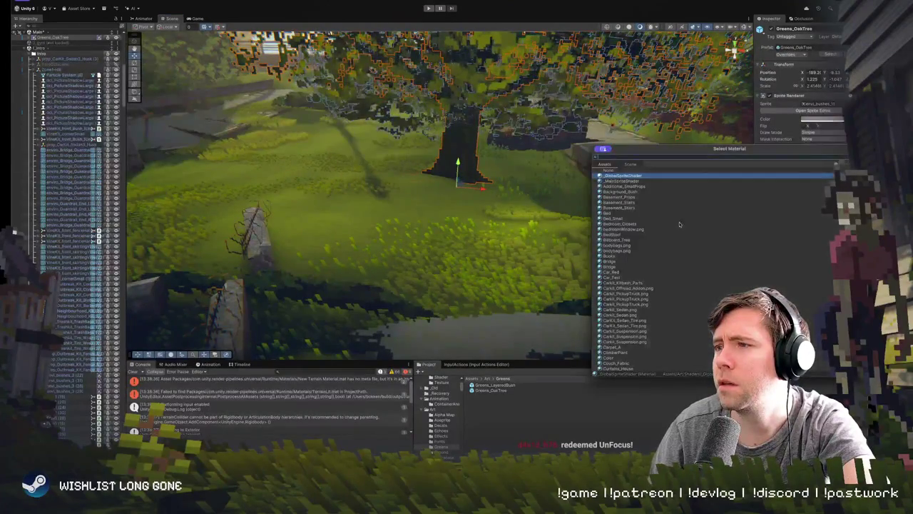
left_click(634, 181)
left_click(634, 176)
left_click(634, 181)
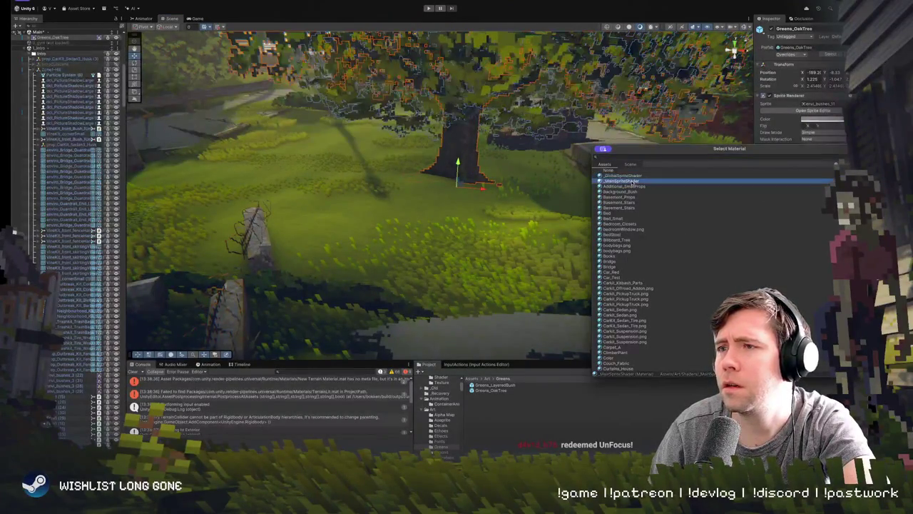
left_click(633, 187)
left_click(632, 181)
left_click(632, 175)
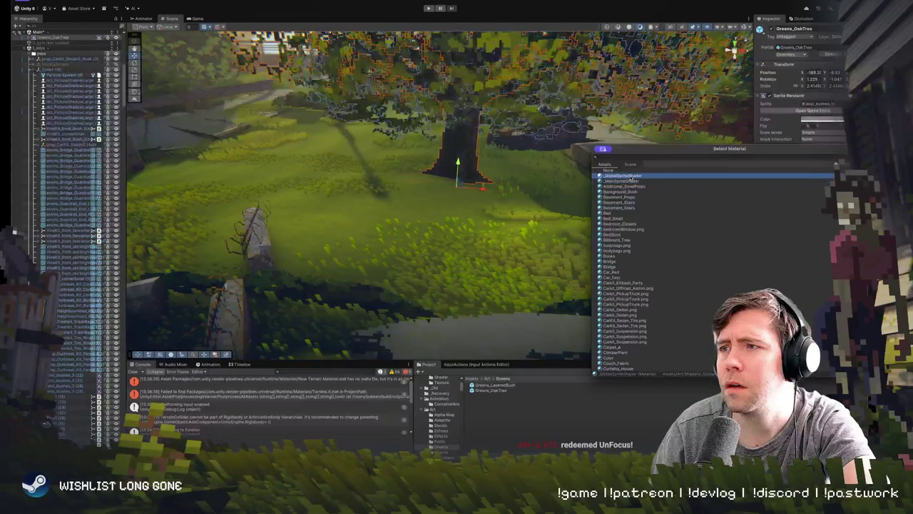
double_click(631, 176)
left_click_drag(550, 196, 574, 189)
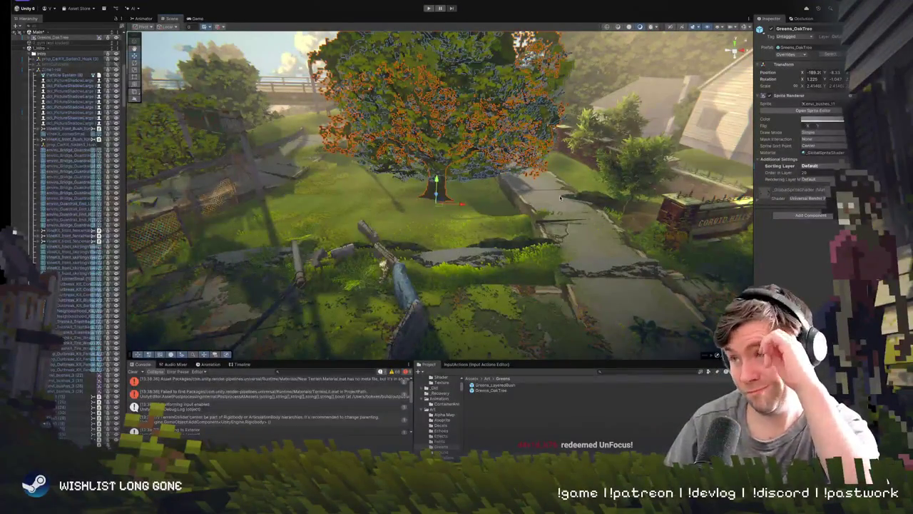
left_click(524, 246)
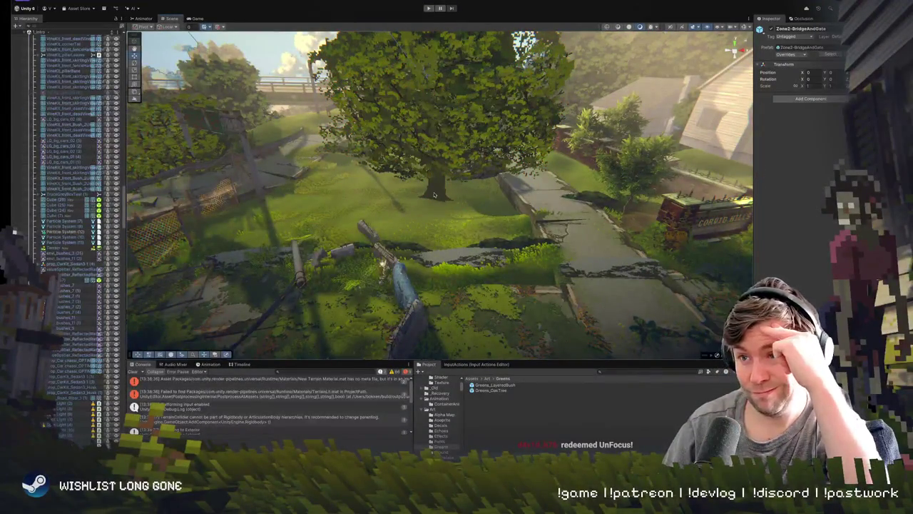
left_click(434, 194)
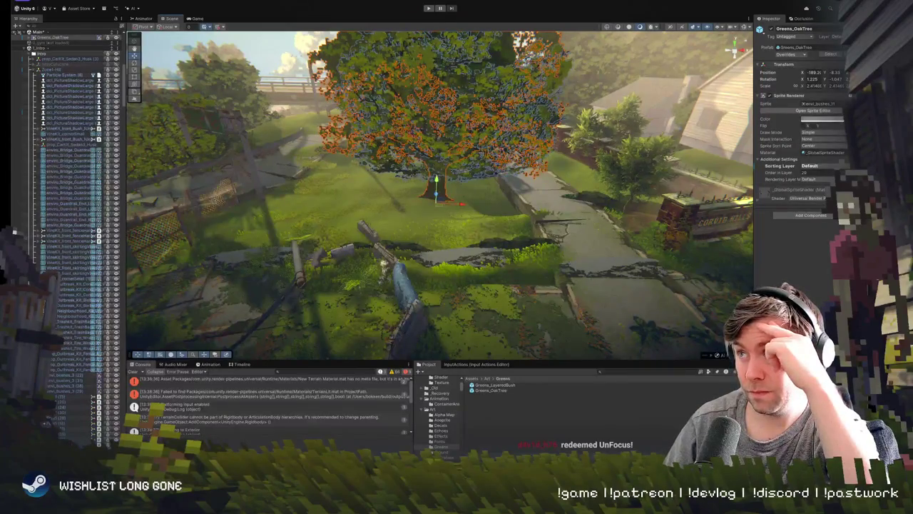
- Switch the Inspector to Debug and set the level oak tree's Cast Shadows to On
right_click(776, 19)
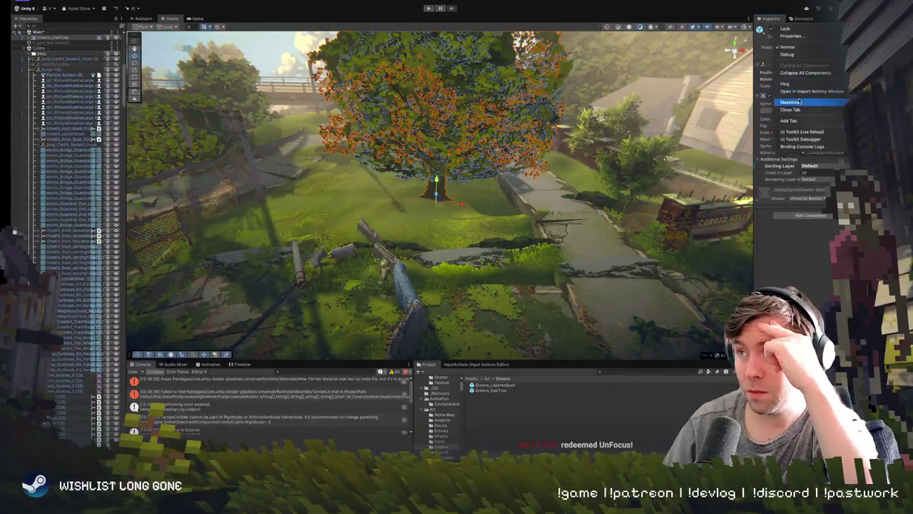
left_click(832, 104)
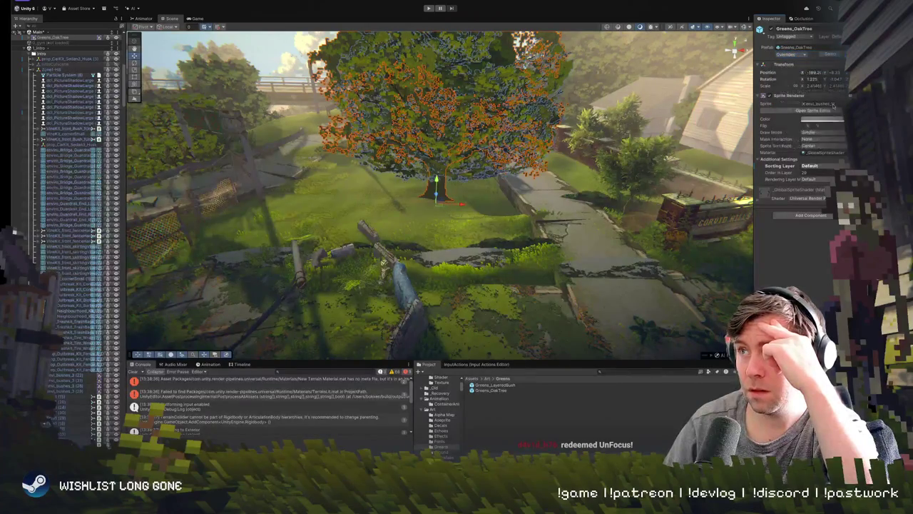
left_click(815, 150)
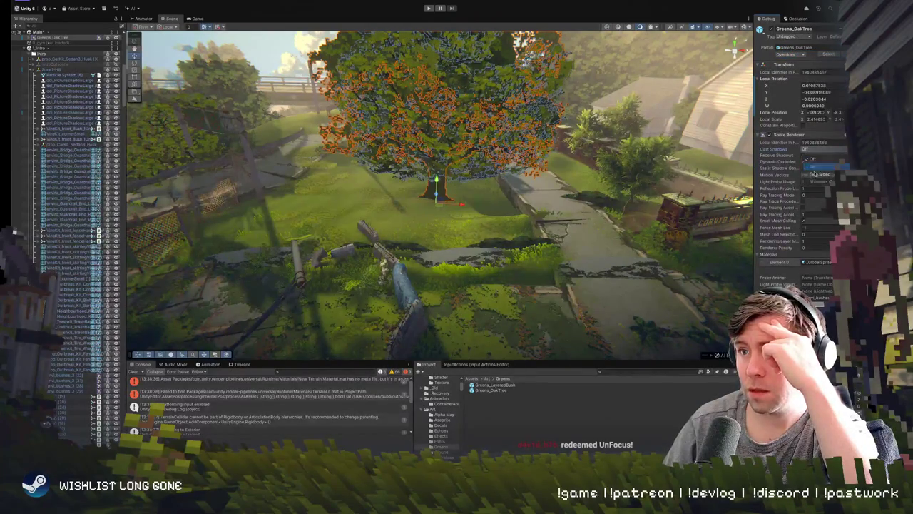
left_click(814, 172)
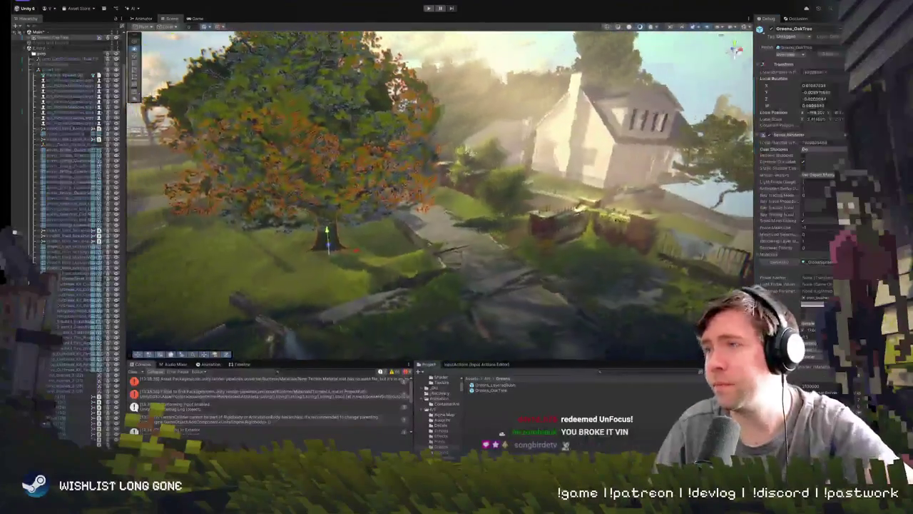
key("f")
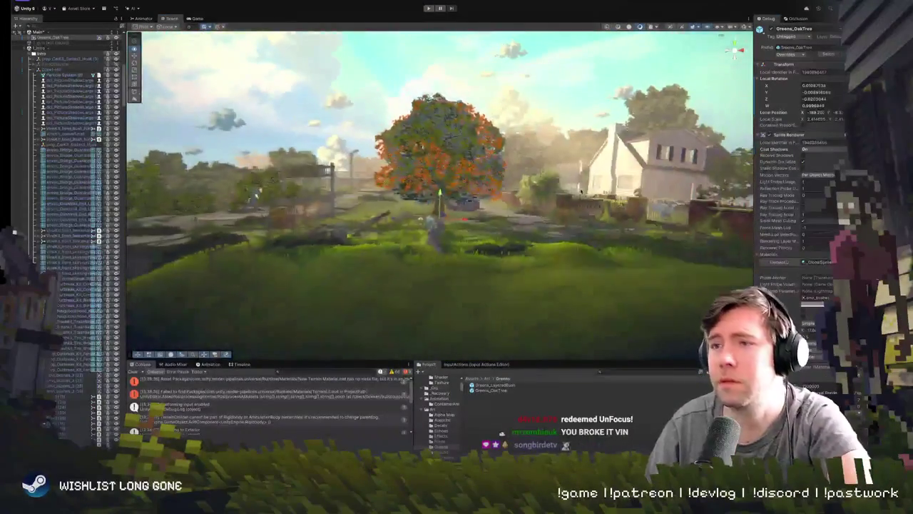
key("w")
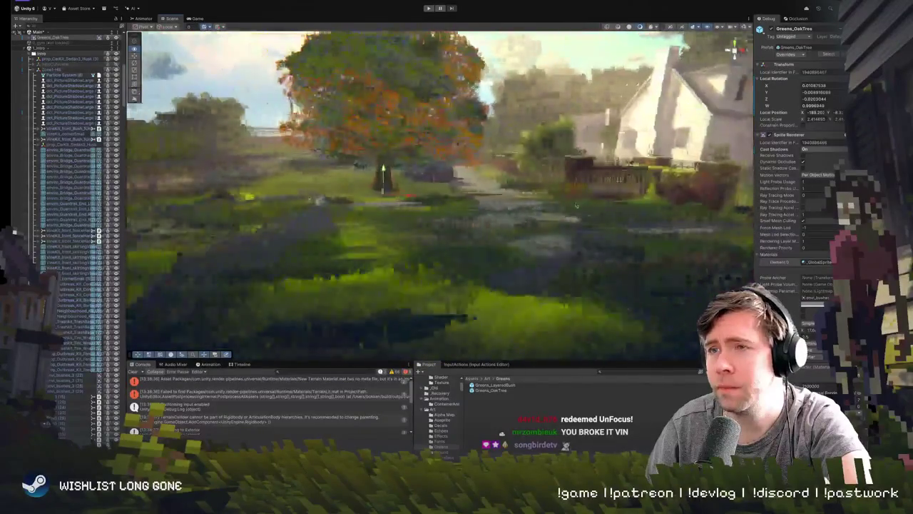
key("f")
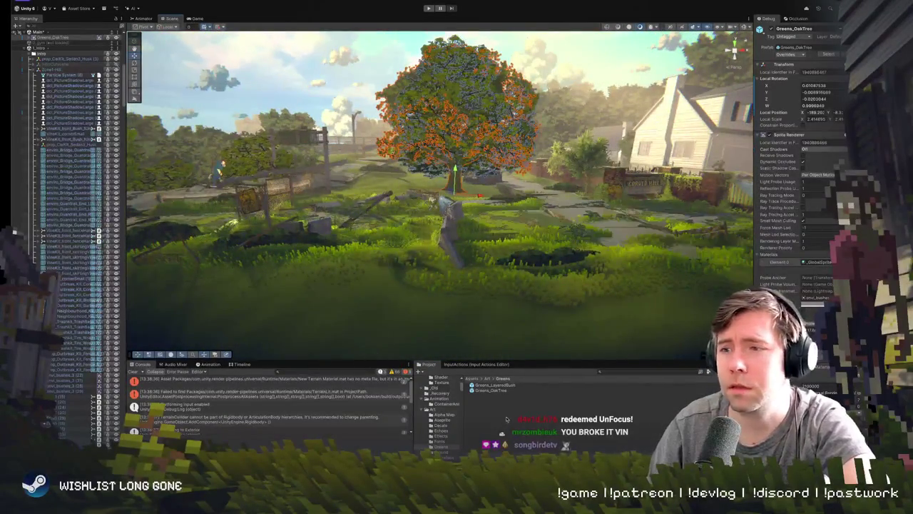
- Set Cast Shadows to On in the Greens_OakTree prefab asset, then reframe the level's tree
left_click(493, 390)
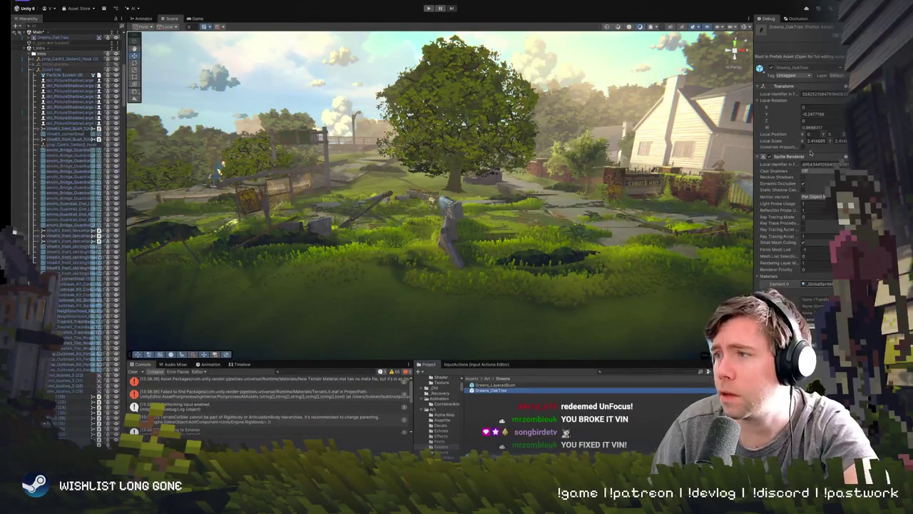
left_click(816, 171)
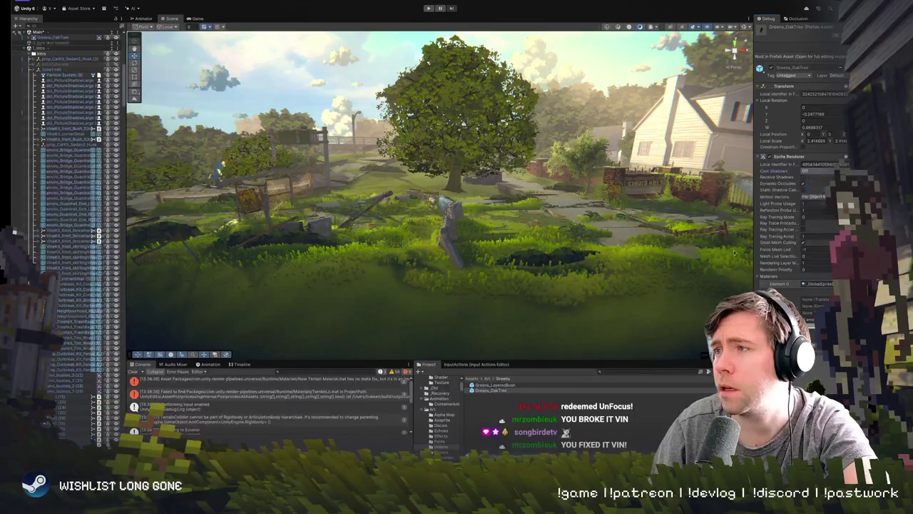
scroll(437, 218, "up", 5)
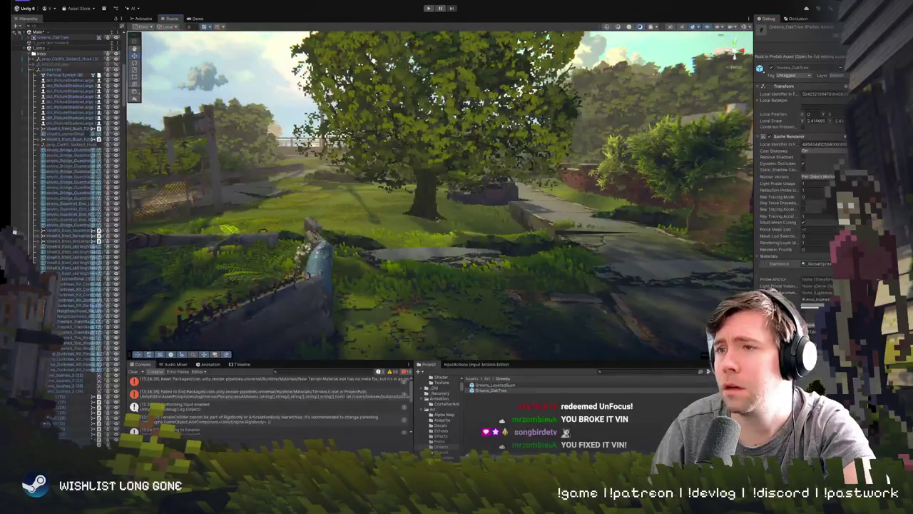
left_click(437, 219)
key("f")
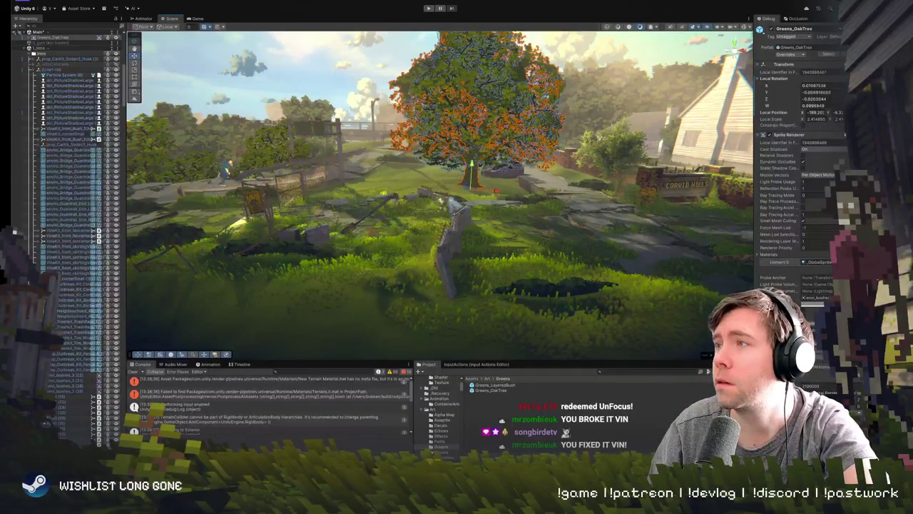
mouse_move(437, 219)
left_mouse_down()
mouse_move(499, 207)
mouse_move(383, 161)
left_mouse_up()
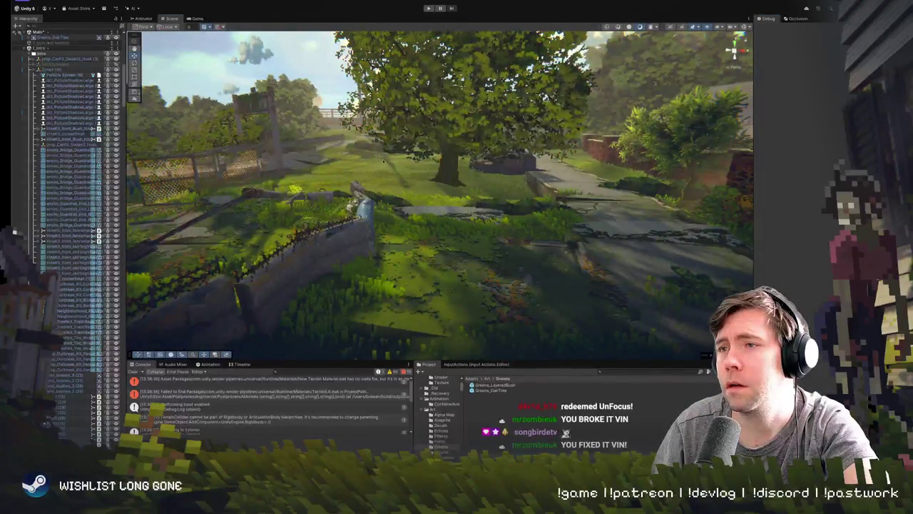
left_click(443, 168)
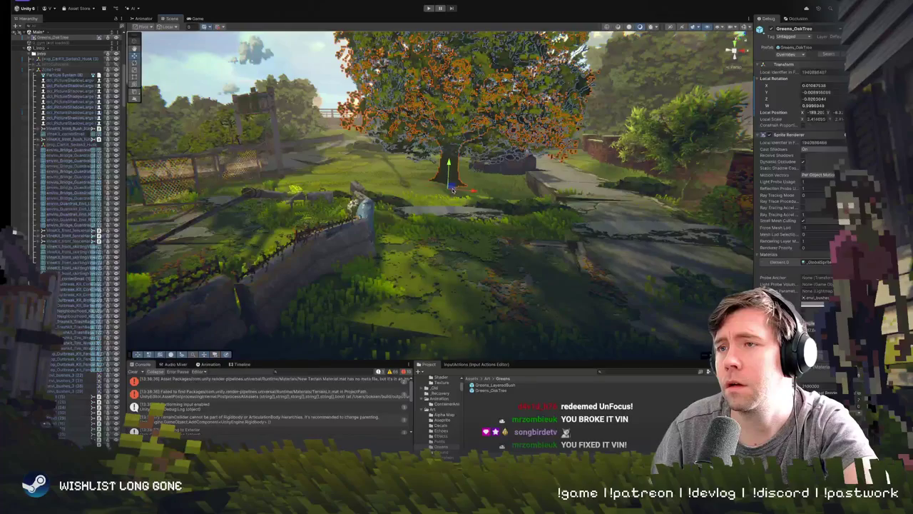
mouse_move(453, 189)
left_mouse_down()
mouse_move(542, 190)
mouse_move(415, 176)
mouse_move(458, 162)
left_mouse_up()
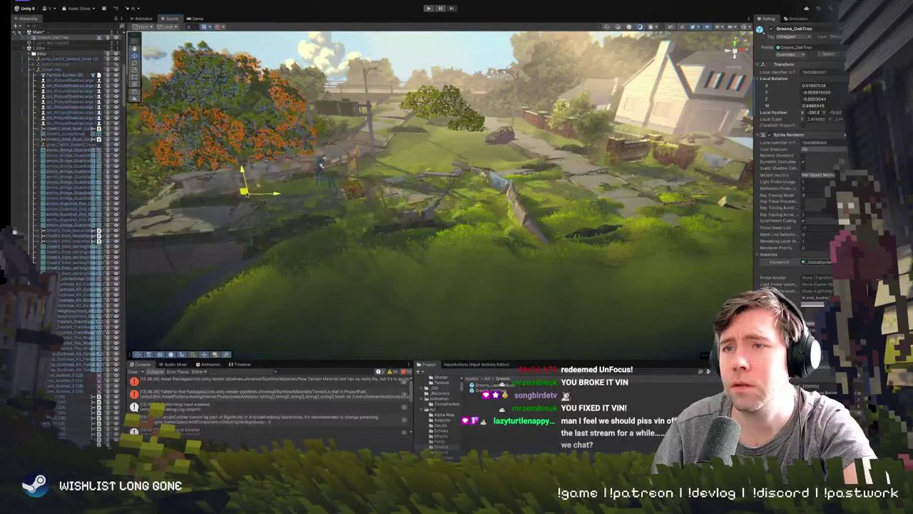
mouse_move(272, 207)
left_mouse_down()
mouse_move(272, 257)
mouse_move(429, 110)
mouse_move(421, 148)
mouse_move(357, 107)
left_mouse_up()
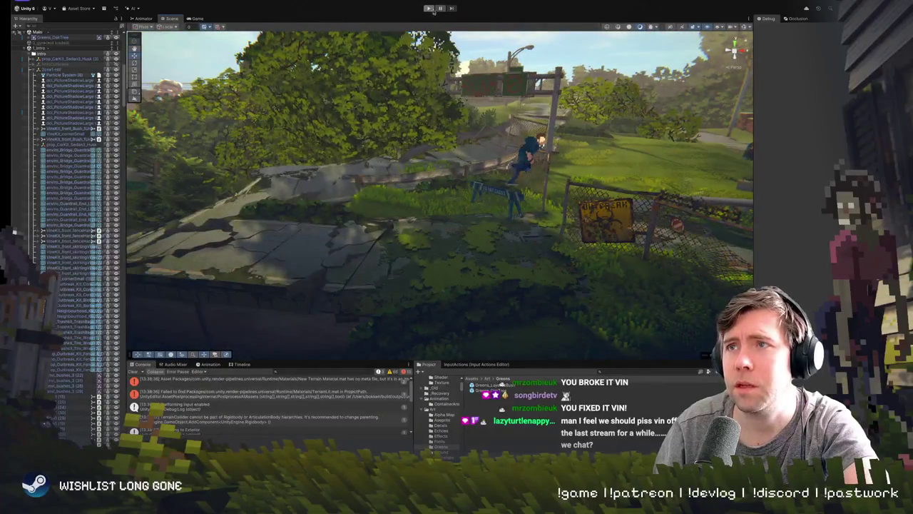
- Play the game with Ctrl+P, then fly around the trees in the Scene view while it runs
key("ctrl+p")
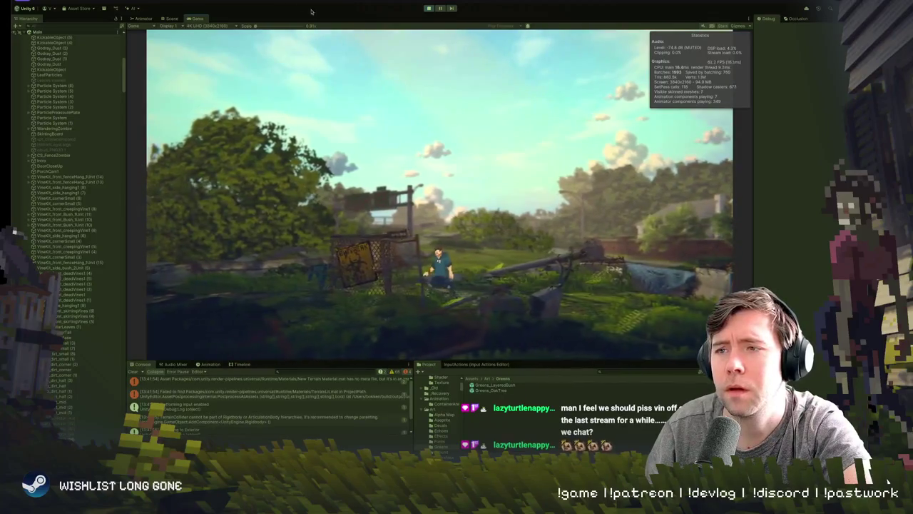
left_click(172, 17)
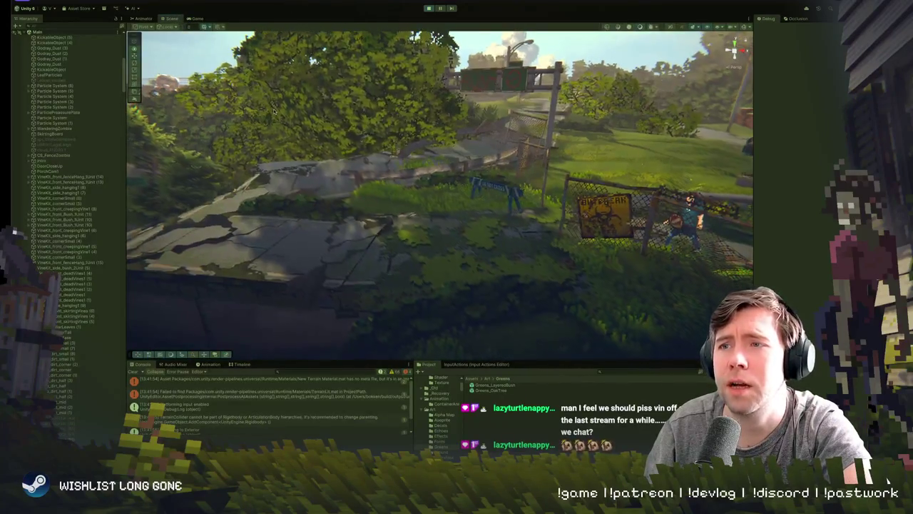
left_click_drag(386, 156, 284, 100)
scroll(284, 100, "up", 10)
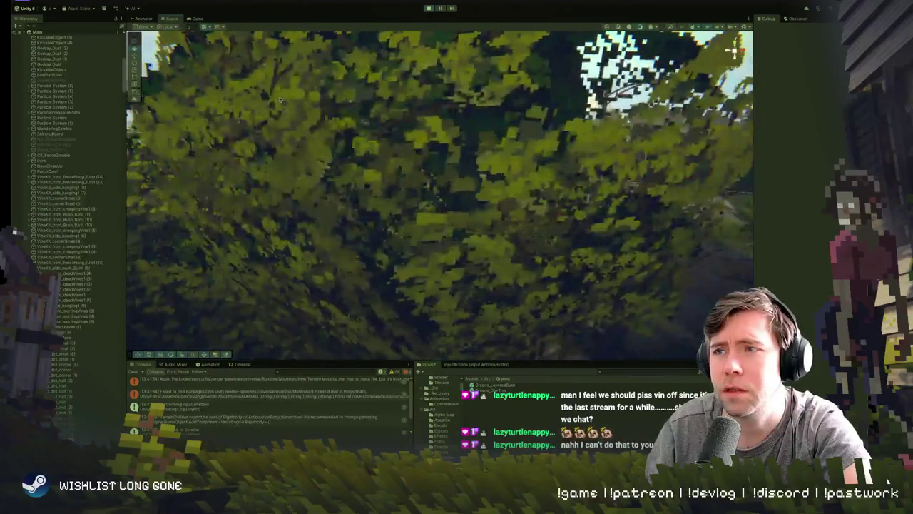
scroll(278, 98, "down", 10)
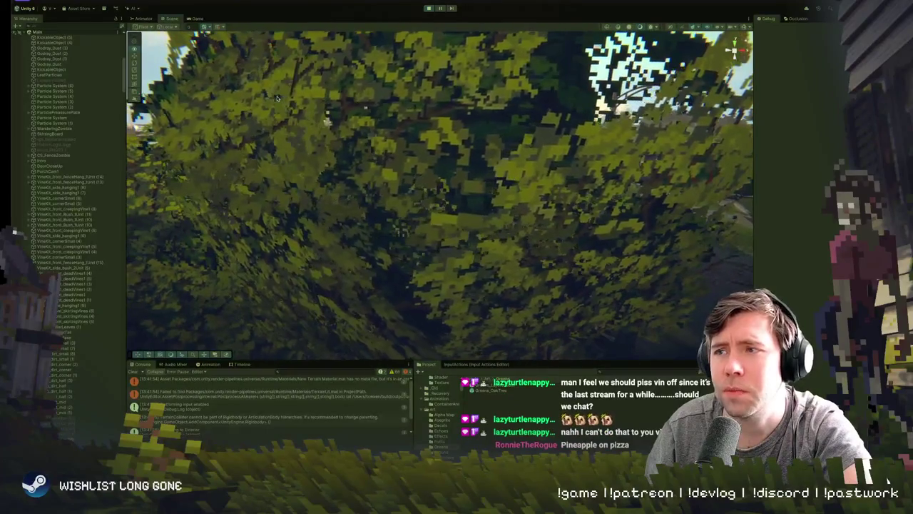
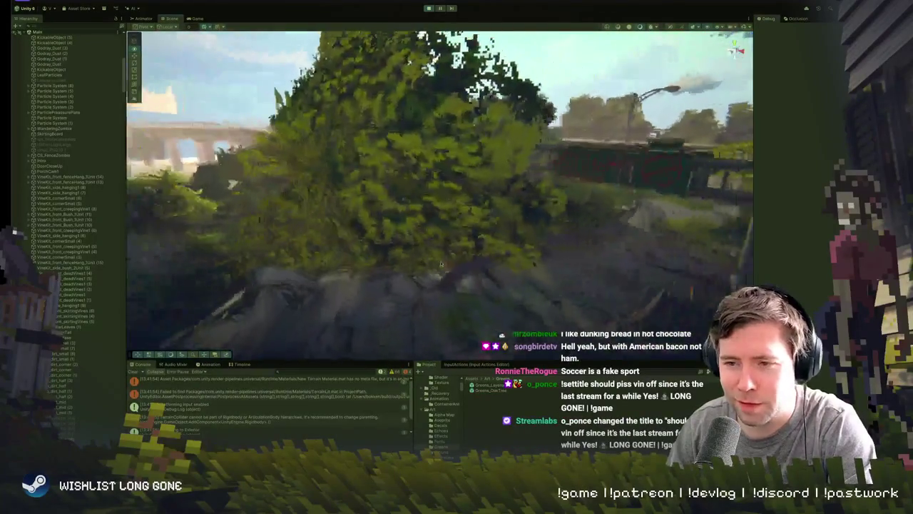
- Inspect Greens_LayeredBush (2) beside the oak by framing and orbiting it, then select the Greens_OakTree prefab
left_click(412, 208)
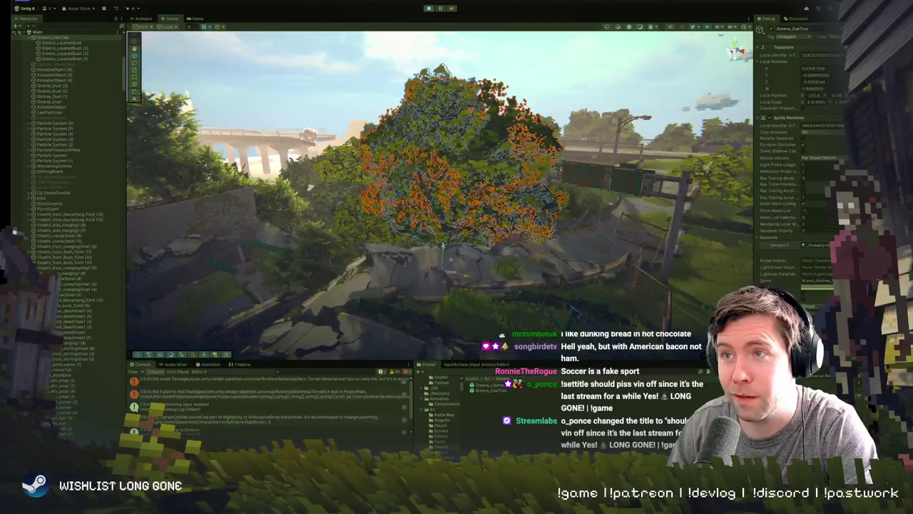
left_click(457, 143)
key("f")
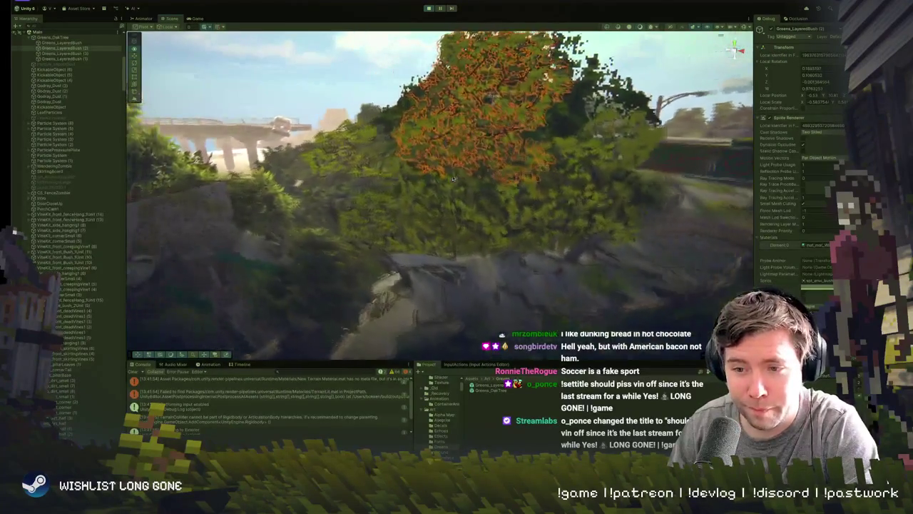
scroll(452, 178, "up", 2)
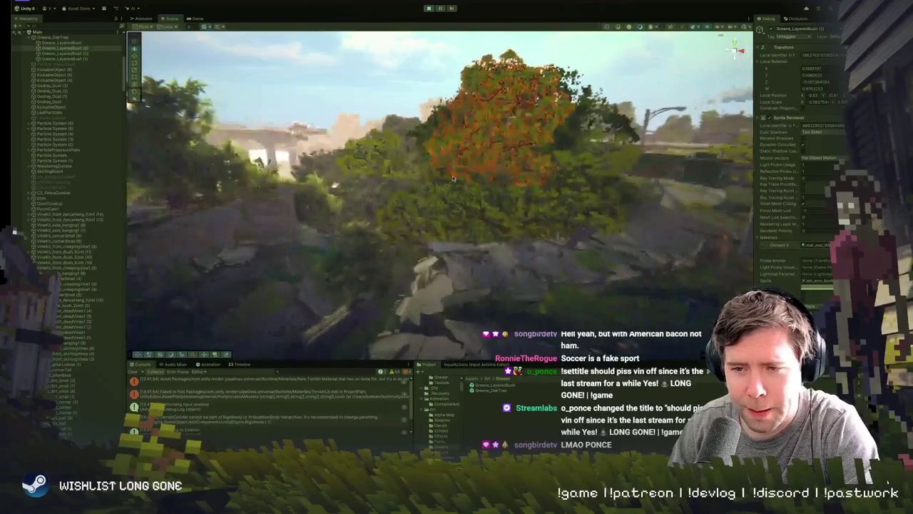
scroll(452, 178, "up", 2)
scroll(453, 179, "down", 3)
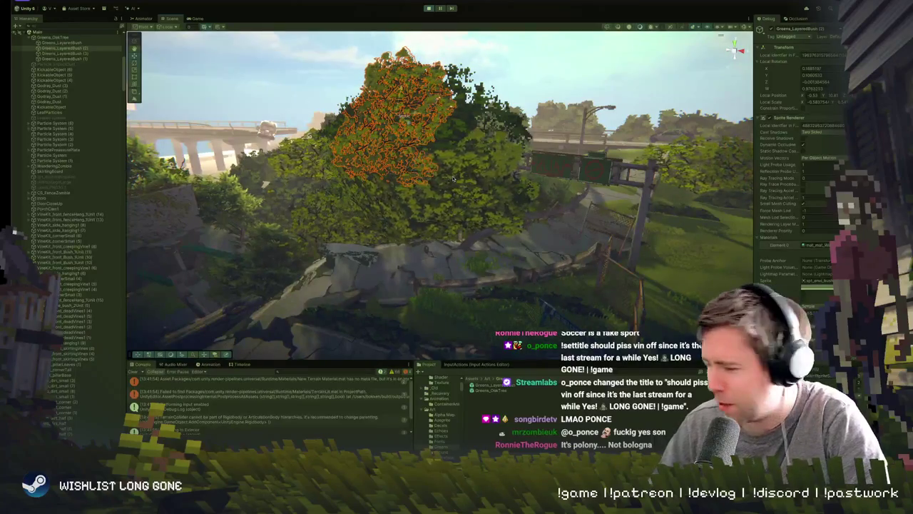
left_click_drag(440, 173, 428, 26)
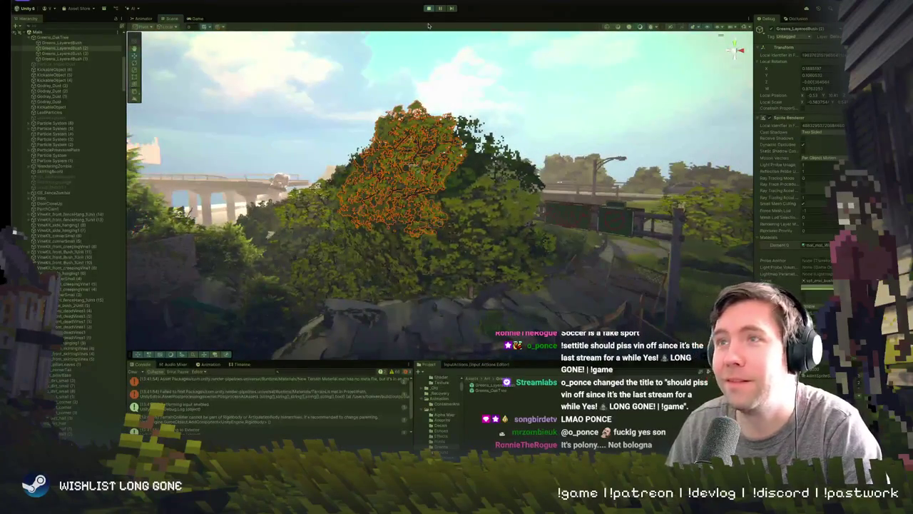
left_click(500, 391)
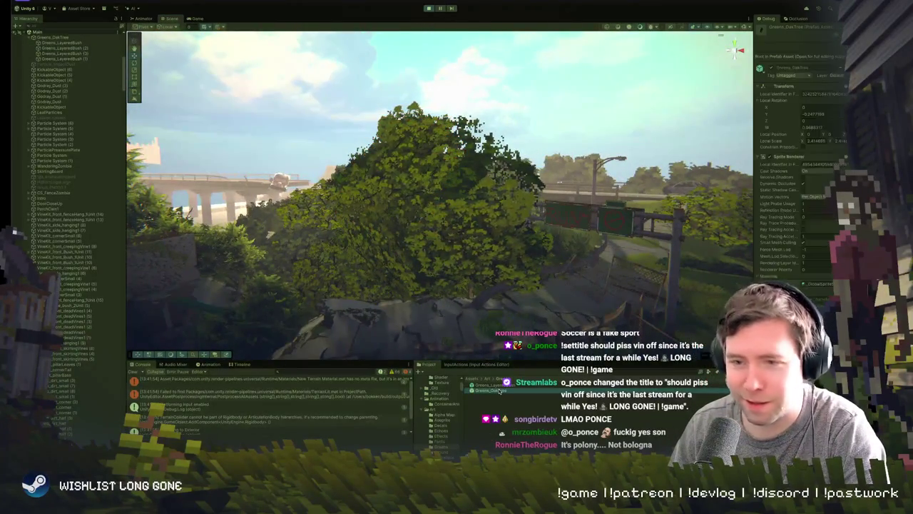
- Open Greens_OakTree in prefab mode and frame one of its LayeredBush parts
double_click(499, 391)
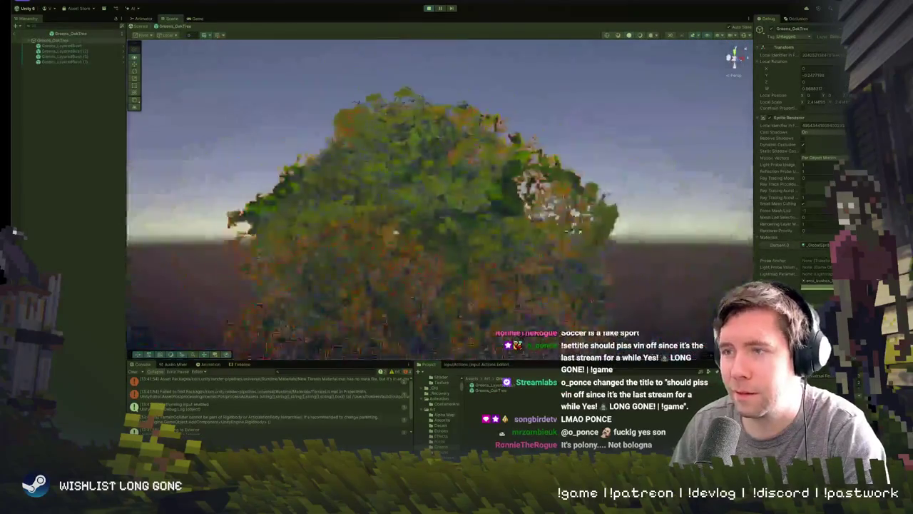
left_click(554, 284)
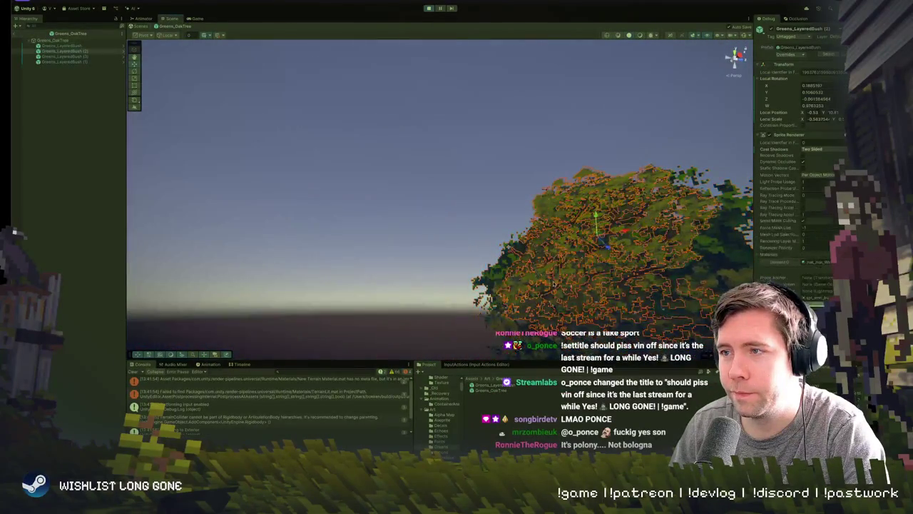
key("f")
left_click(377, 251)
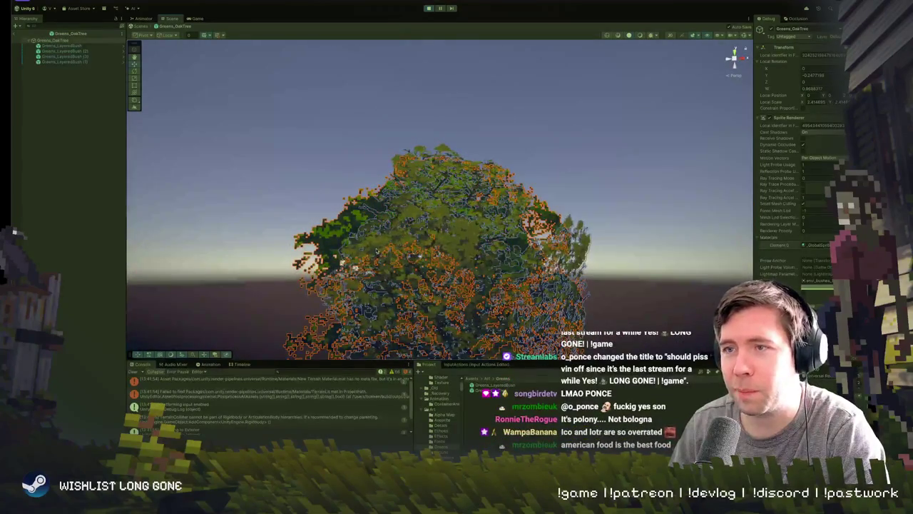
left_click(377, 251)
key("f")
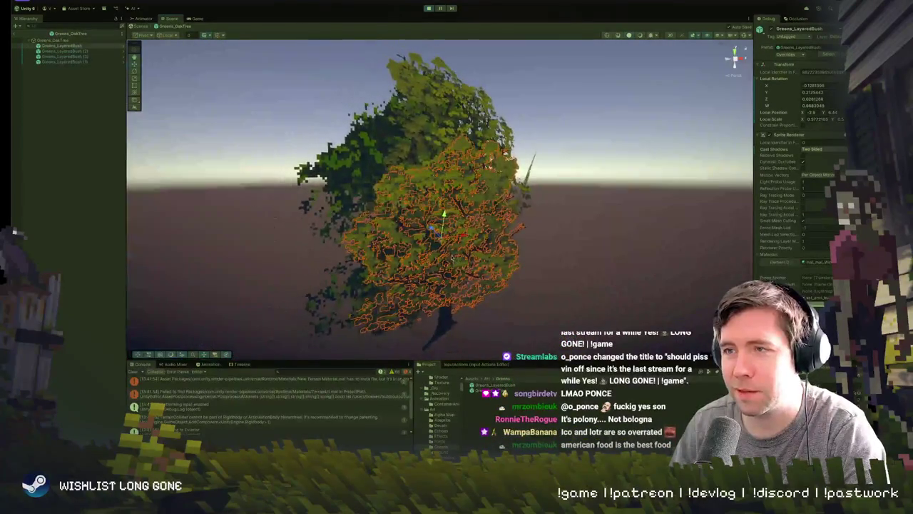
- Select other LayeredBush parts, including the oak's left bush, and reframe the whole tree
left_click(417, 242)
left_click(398, 242)
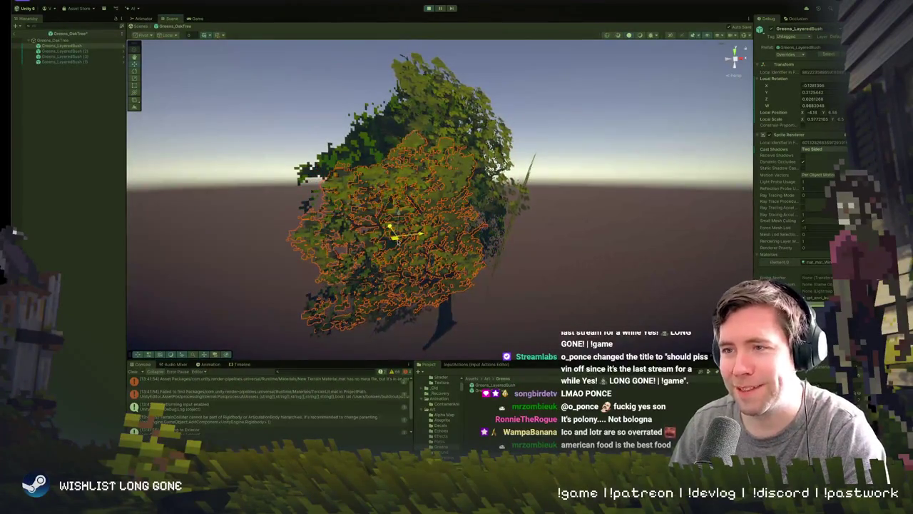
double_click(57, 33)
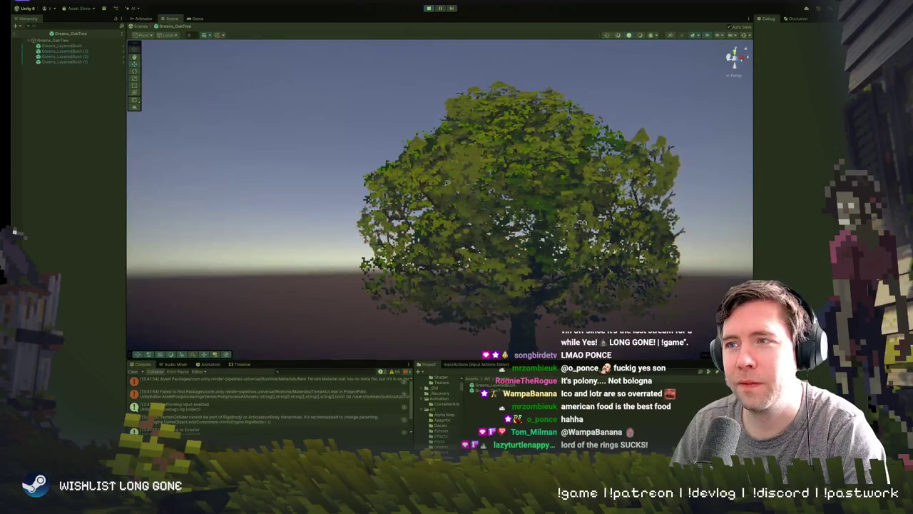
left_click(473, 170)
mouse_move(473, 169)
left_mouse_down()
mouse_move(480, 130)
mouse_move(443, 145)
left_mouse_up()
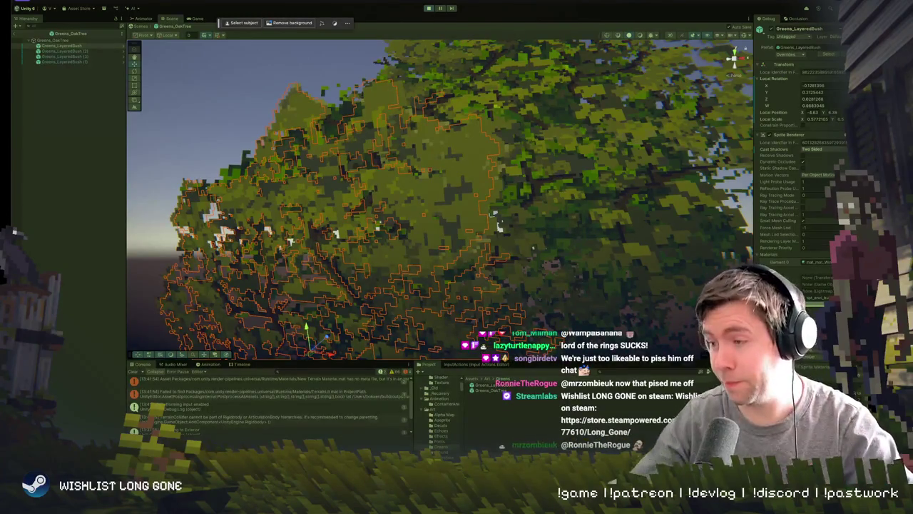
key("super+Tab")
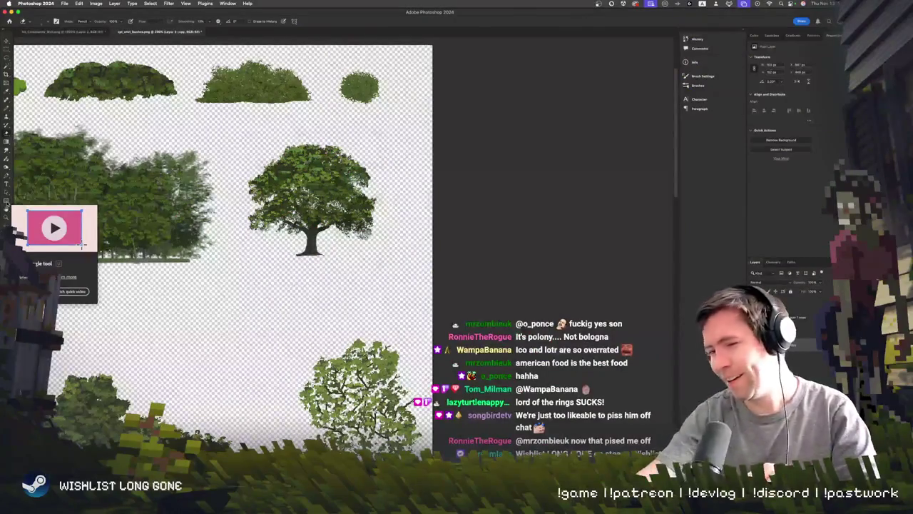
- Zoom in on the bush sprite and select the layer above Layer 9 copy
scroll(323, 328, "up", 5)
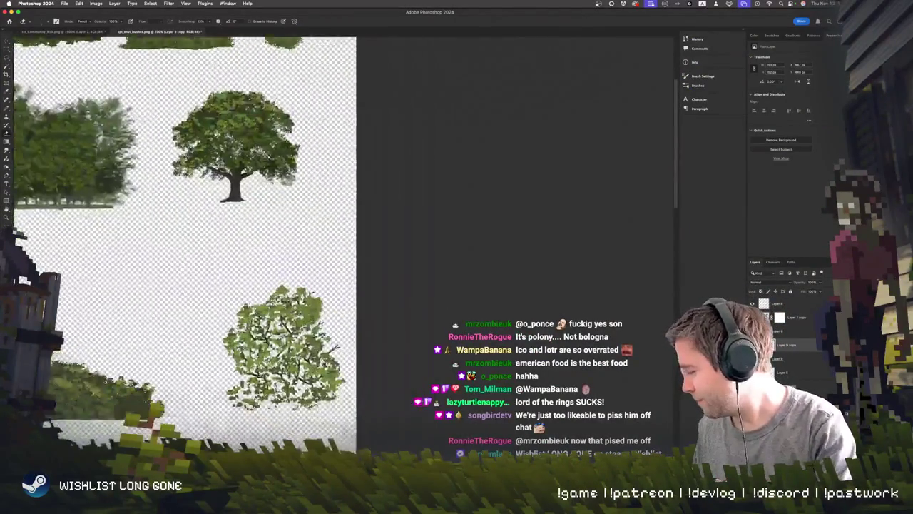
scroll(323, 328, "up", 5)
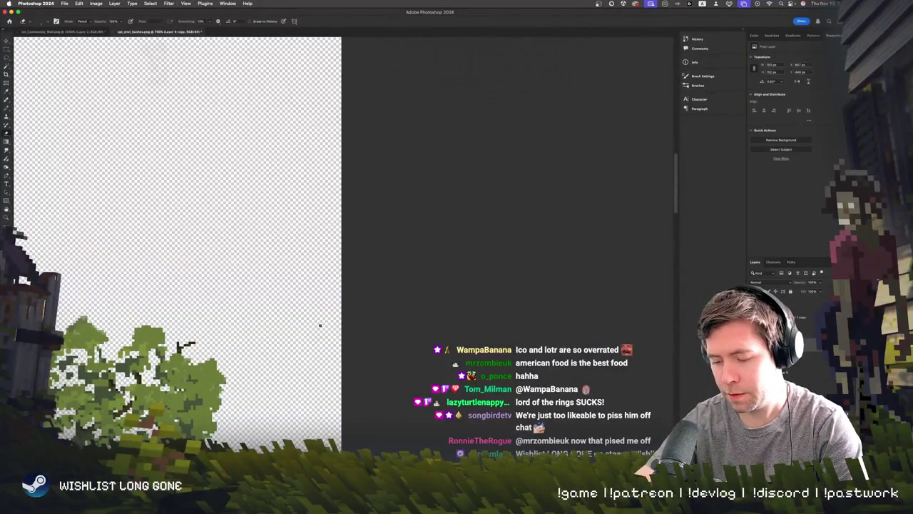
scroll(319, 326, "up", 3)
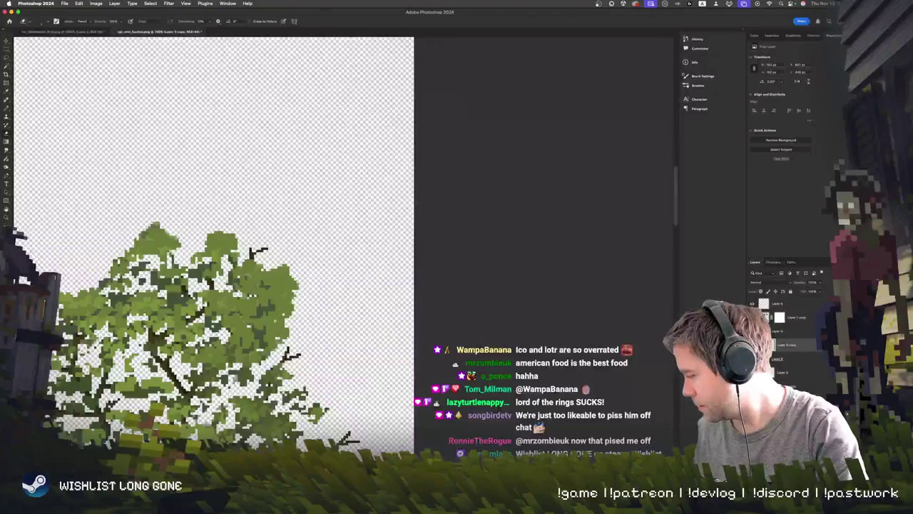
left_click(785, 330)
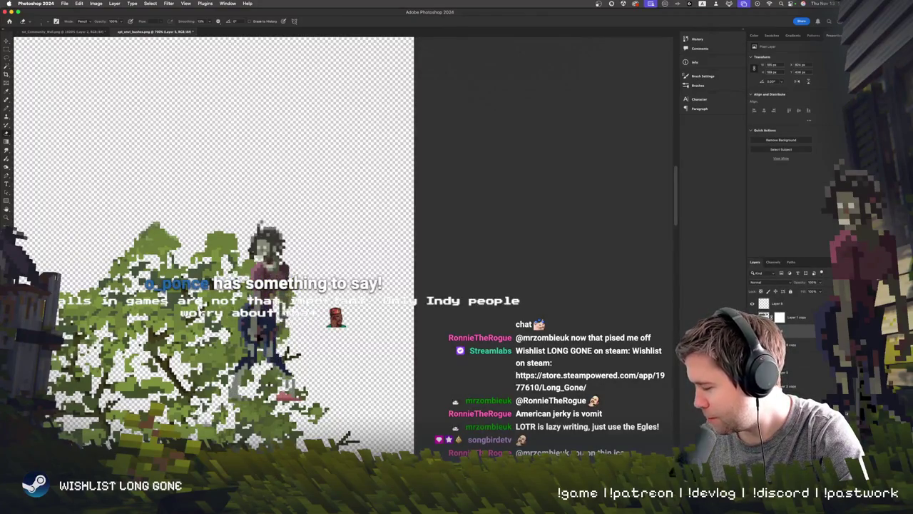
scroll(214, 242, "right", 1)
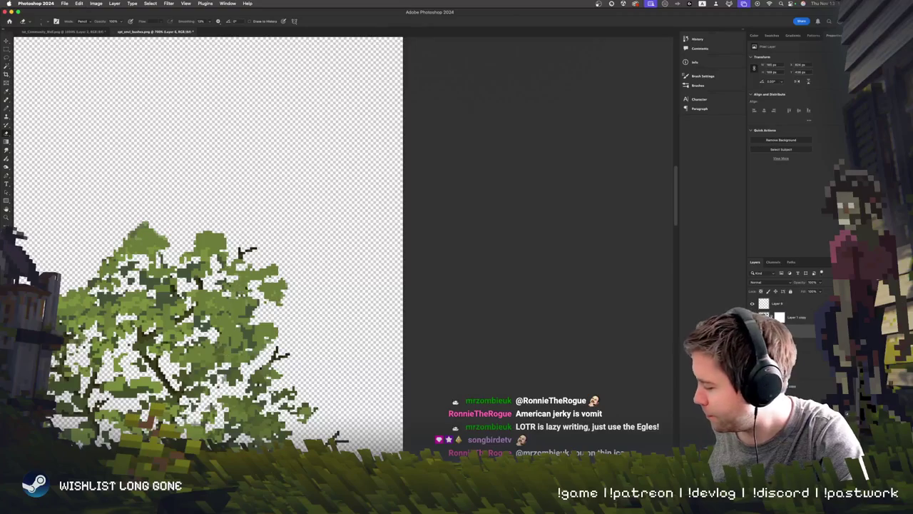
scroll(230, 354, "down", 2)
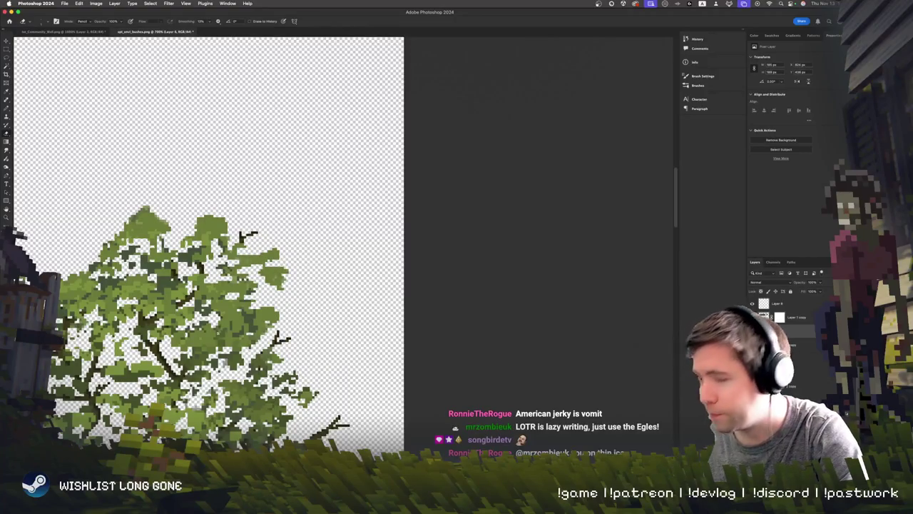
scroll(214, 250, "up", 3)
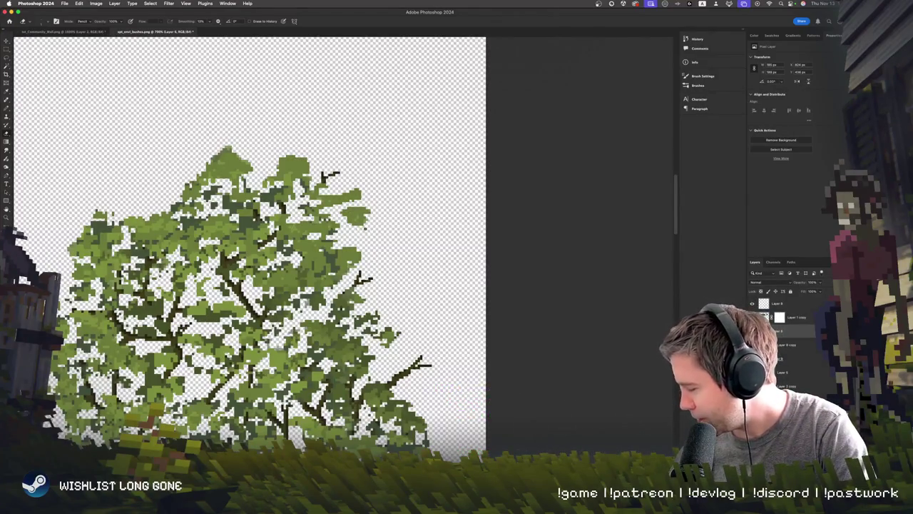
- Undo recent pixel edits, restore the dark branch pixels, and erase the right branch's tip
key("b")
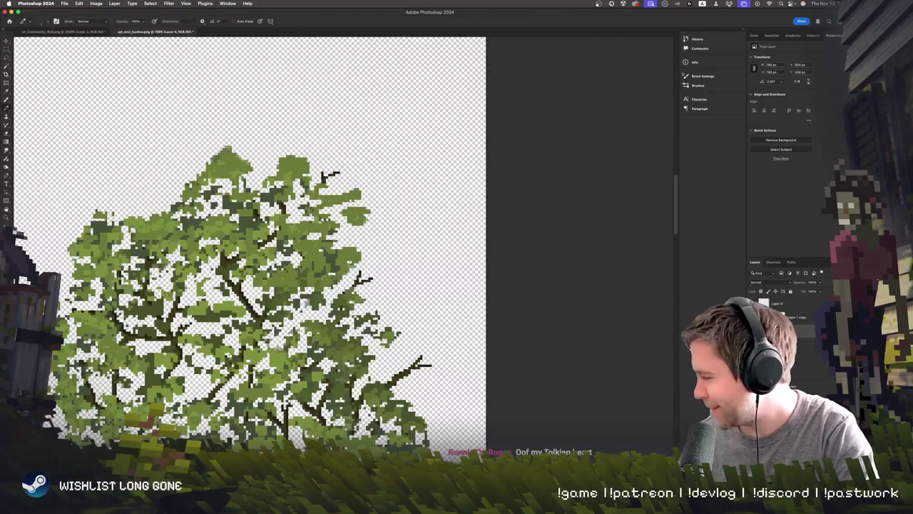
scroll(250, 250, "down", 2)
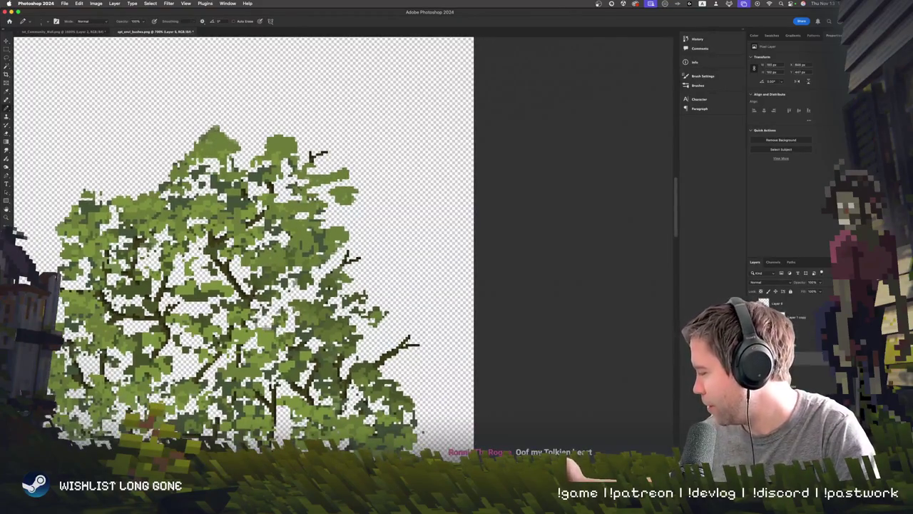
key("super+z")
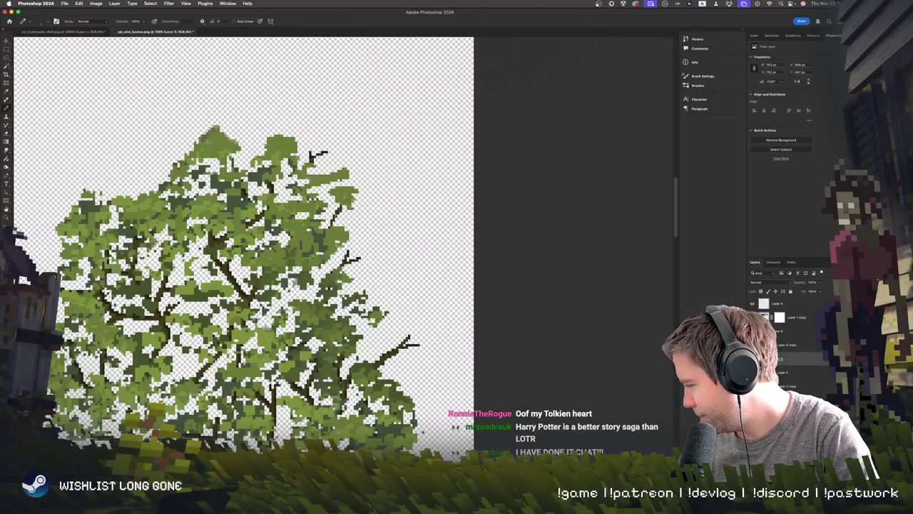
key("super+z")
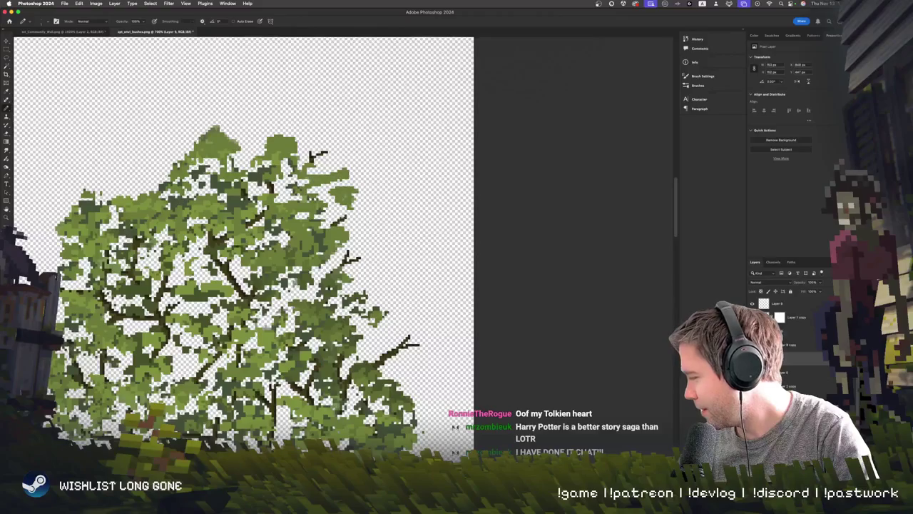
key("super+shift+z")
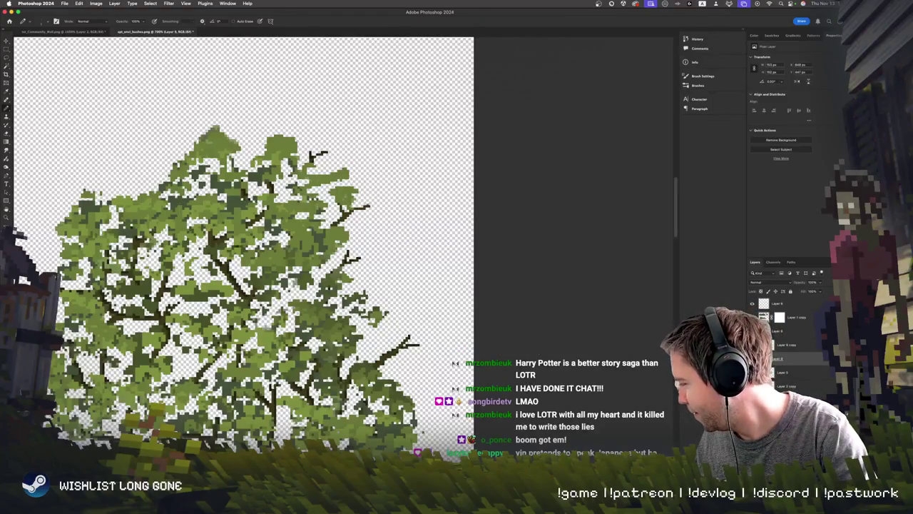
left_click_drag(368, 197, 368, 207)
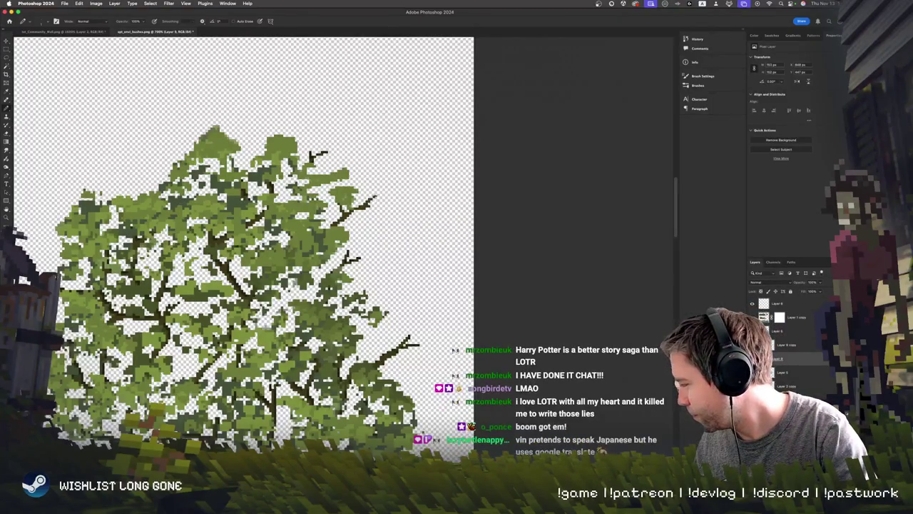
left_click(363, 198)
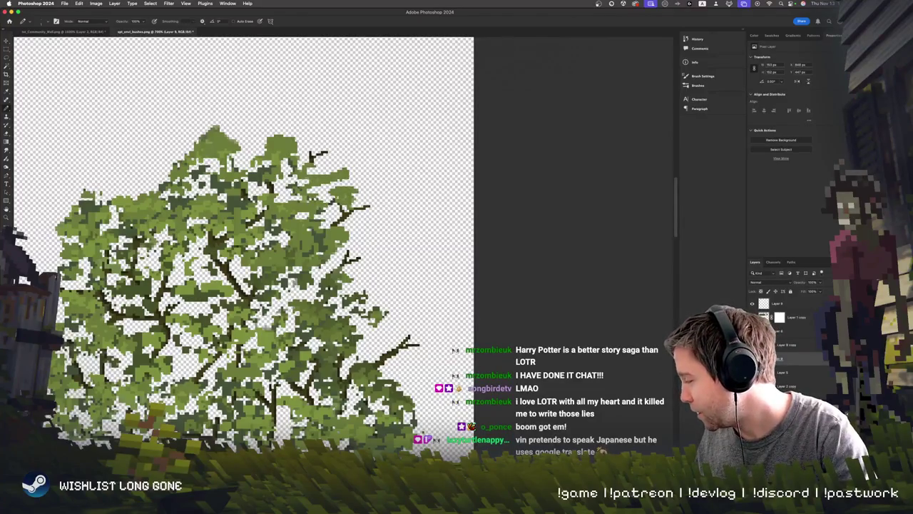
scroll(214, 188, "up", 3)
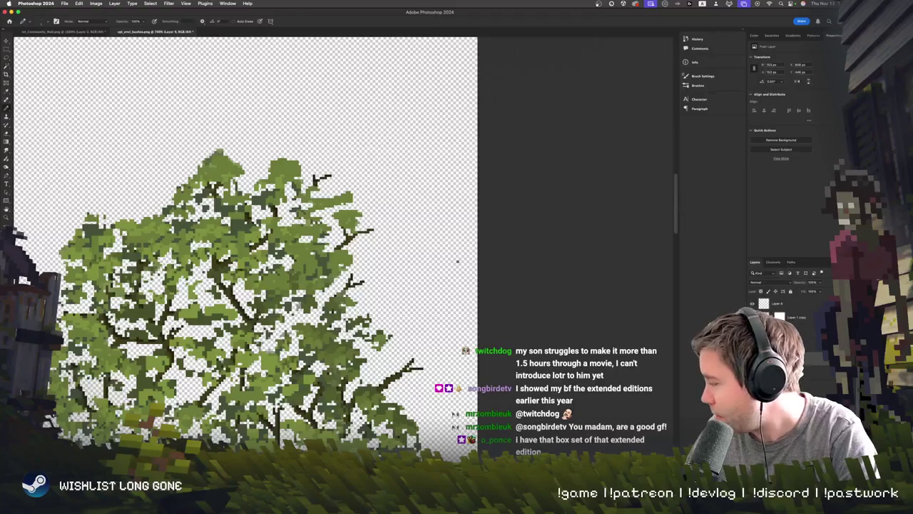
scroll(420, 217, "left", 1)
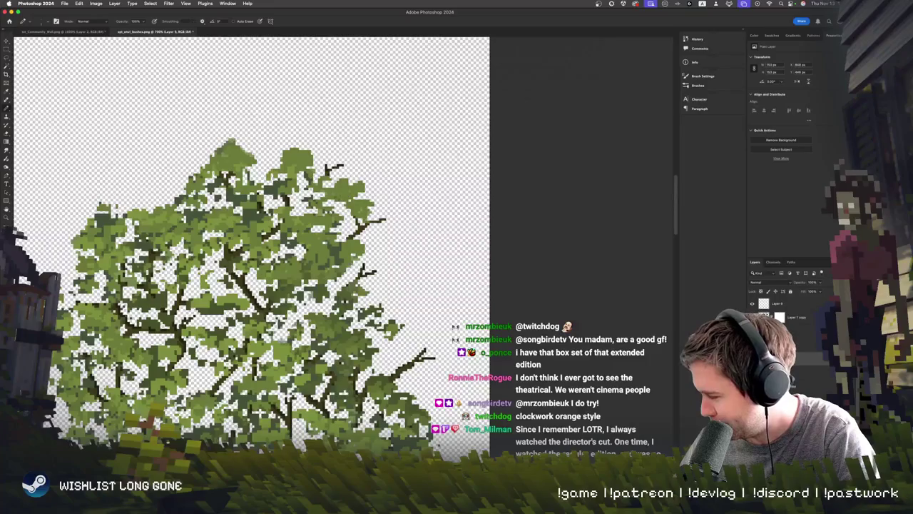
- Toggle Layer 9 copy's visibility to compare the oak with and without branches, then select Layer 6
scroll(349, 284, "down", 2)
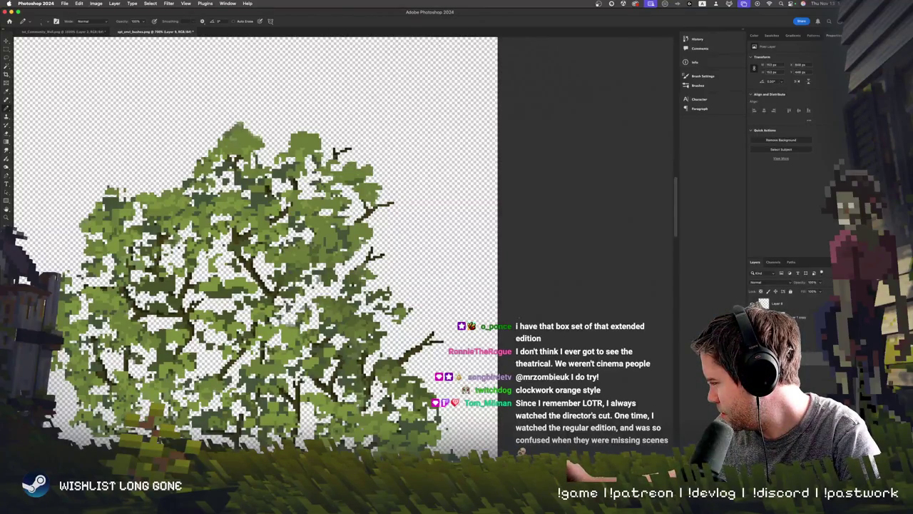
left_click(753, 303)
left_click(753, 303)
left_click(752, 303)
left_click(753, 303)
left_click(778, 316)
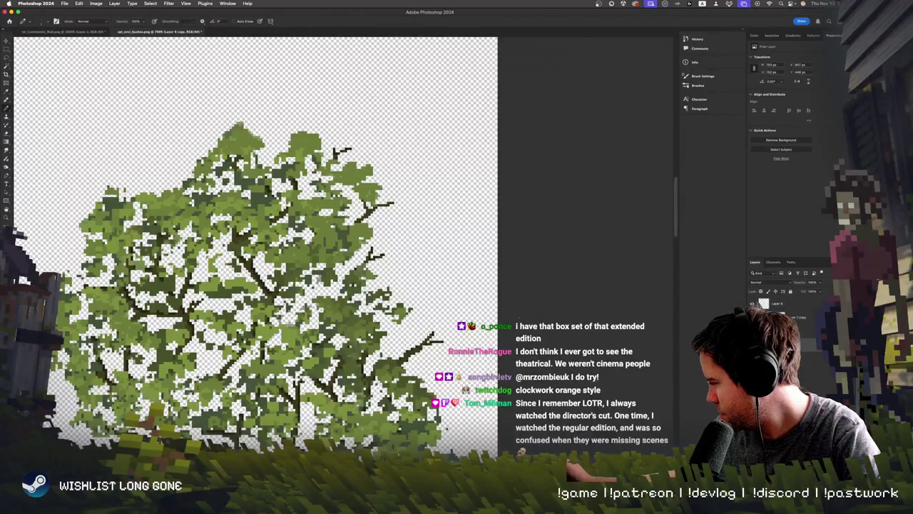
left_click(778, 303)
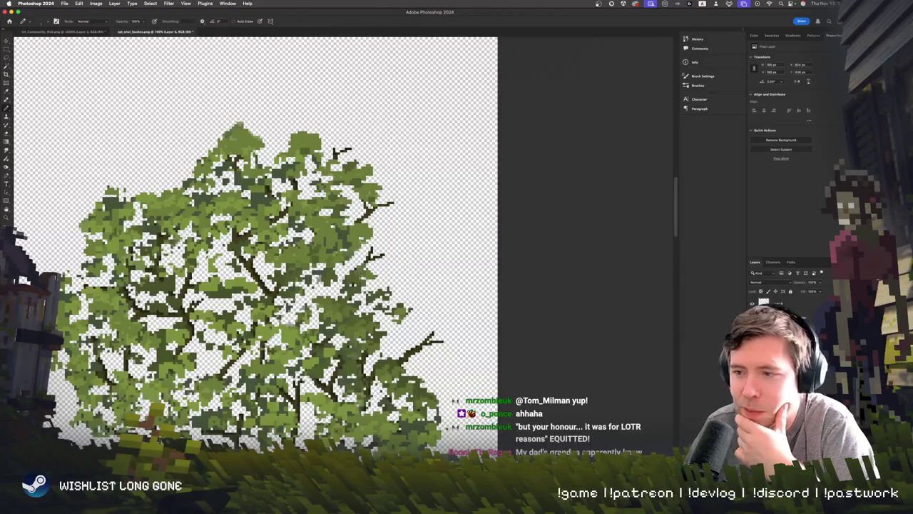
key("super+Tab")
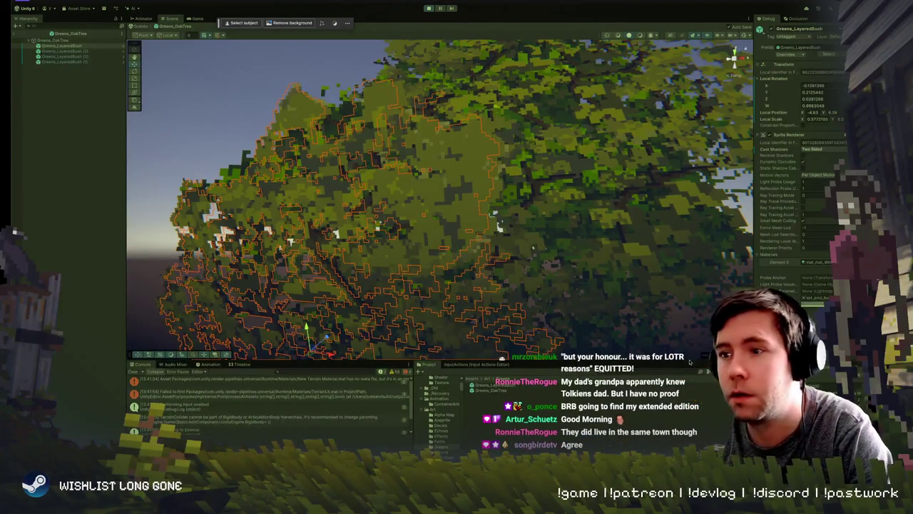
- Zoom in and out and frame the whole oak tree in the prefab view
scroll(457, 185, "down", 8)
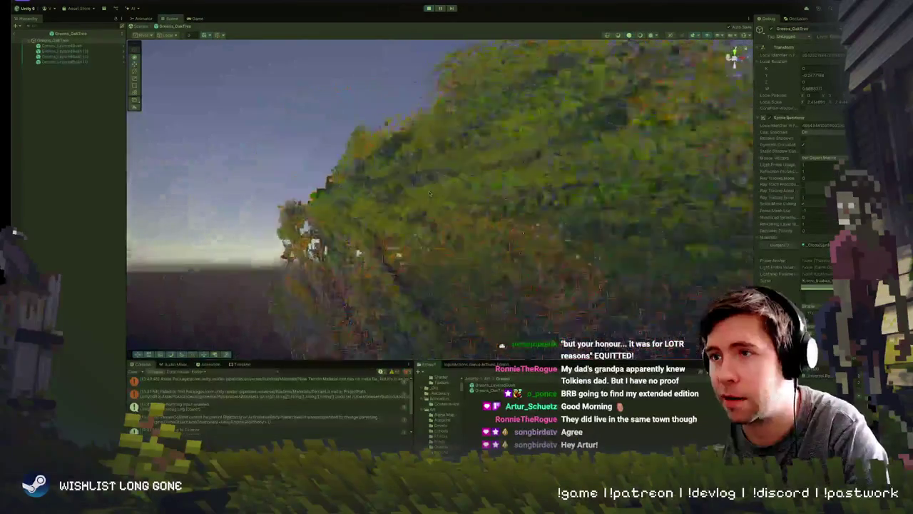
scroll(467, 173, "down", 5)
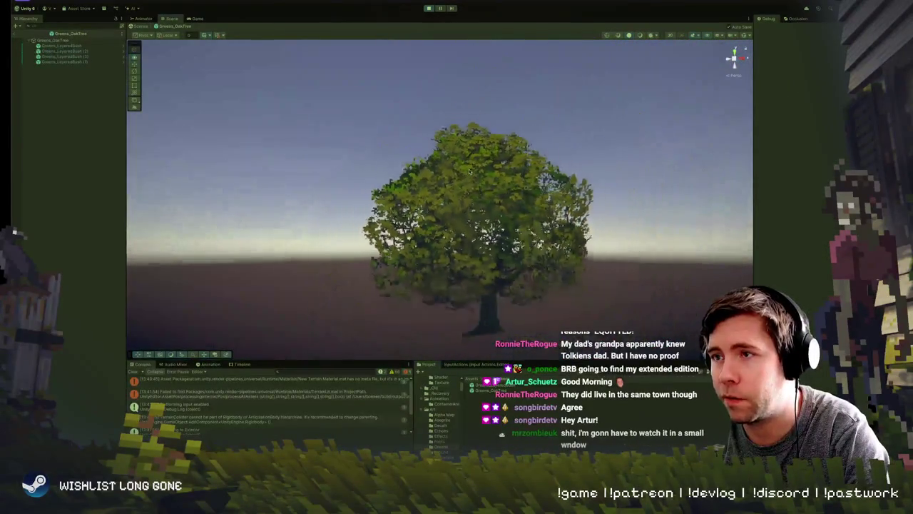
scroll(427, 186, "up", 4)
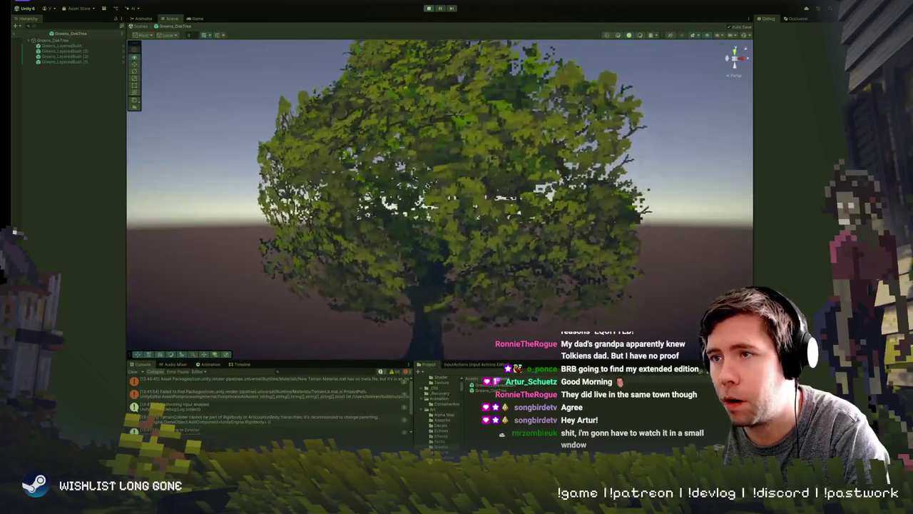
scroll(428, 186, "down", 5)
scroll(410, 189, "up", 6)
scroll(408, 191, "up", 8)
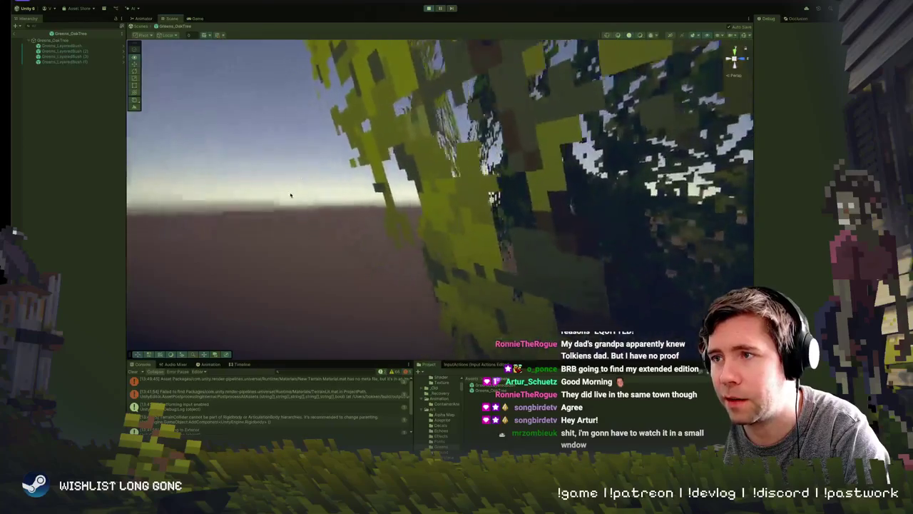
scroll(290, 195, "up", 6)
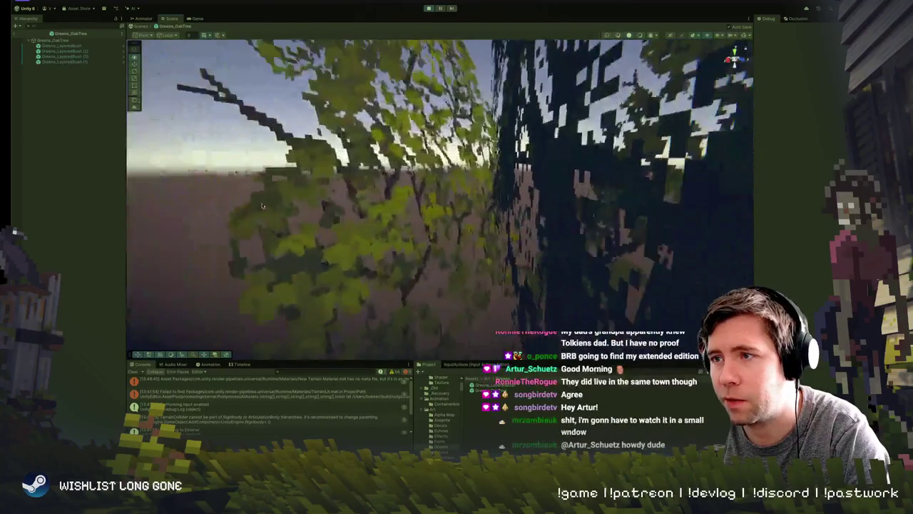
key("f")
scroll(384, 196, "up", 6)
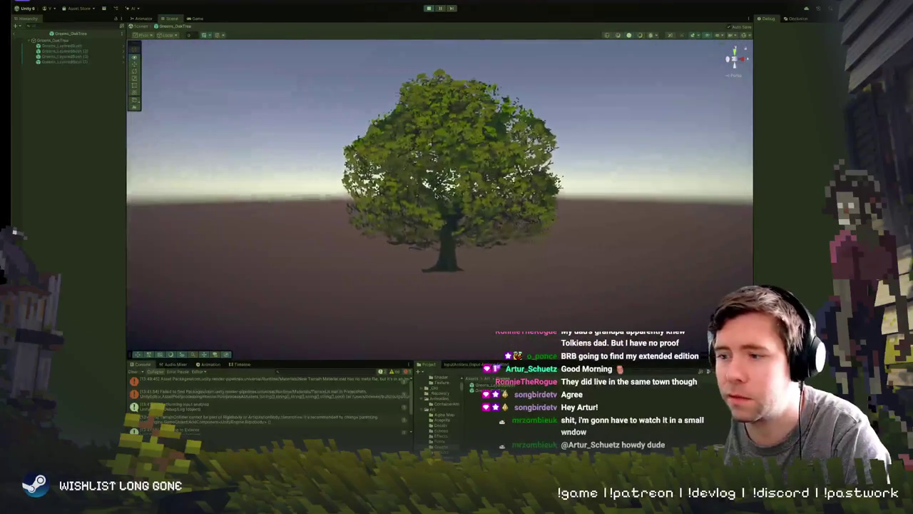
scroll(383, 196, "down", 3)
scroll(384, 197, "up", 3)
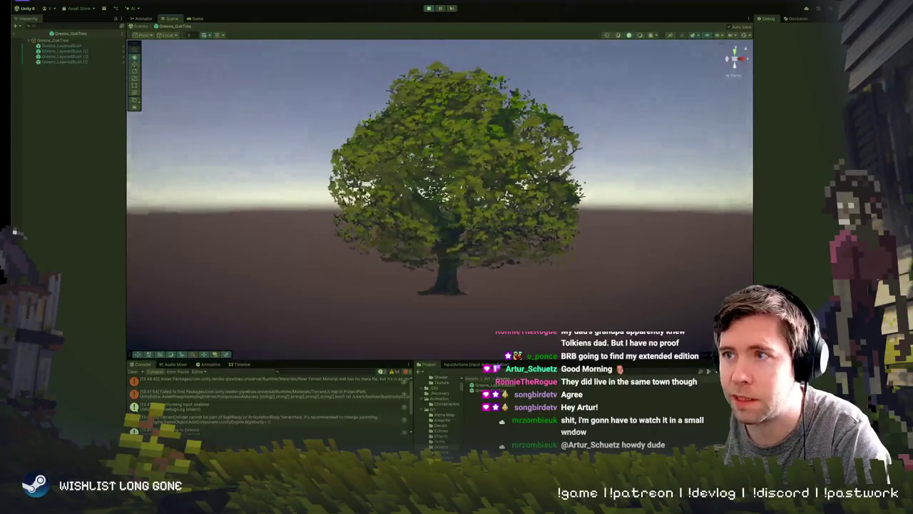
- Move the Greens_LayeredBush leaf cluster to the right and frame it
left_click(457, 206)
scroll(467, 212, "up", 2)
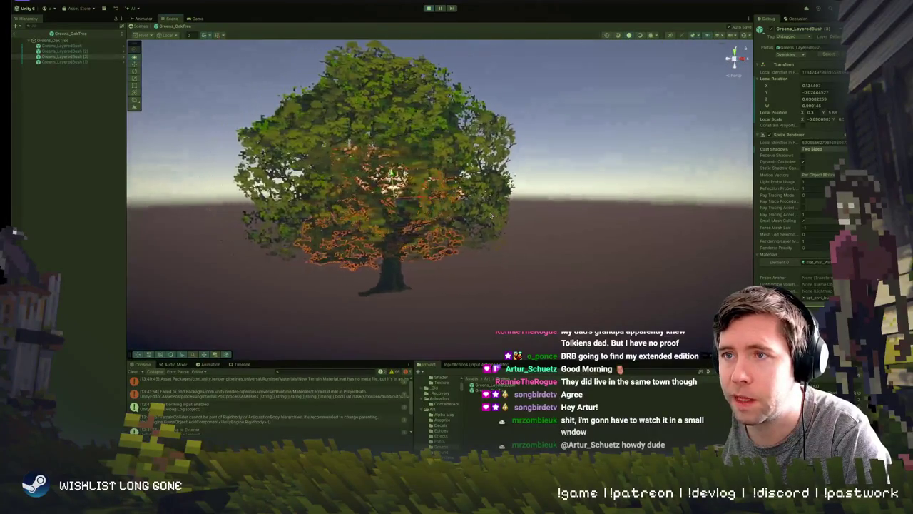
left_click(396, 230)
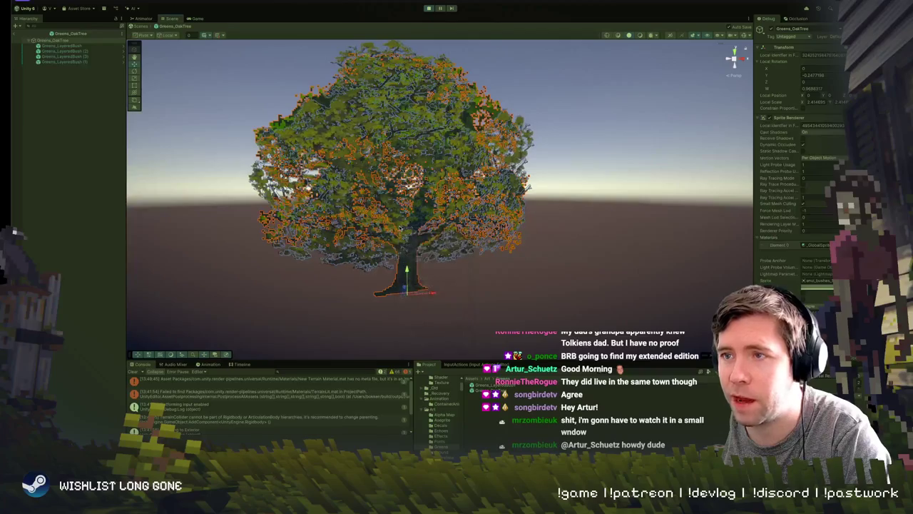
left_click(399, 227)
scroll(486, 215, "up", 4)
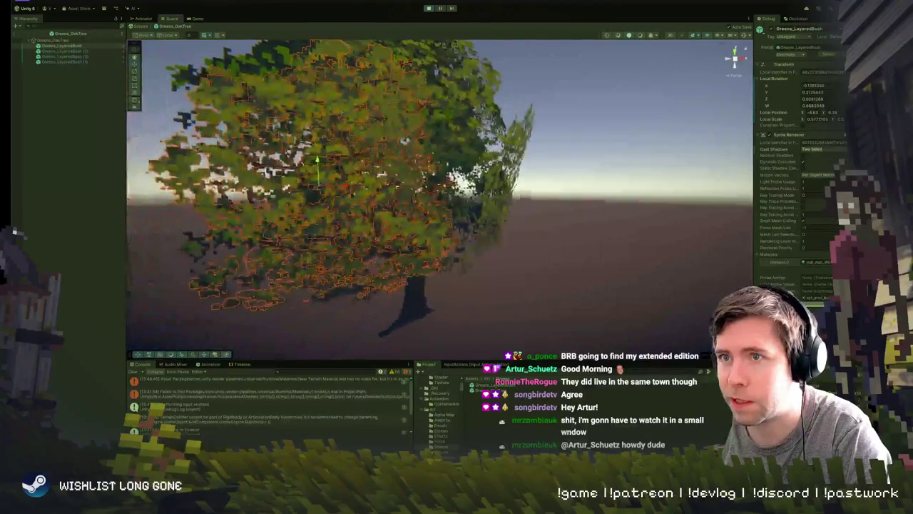
left_click_drag(318, 181, 349, 182)
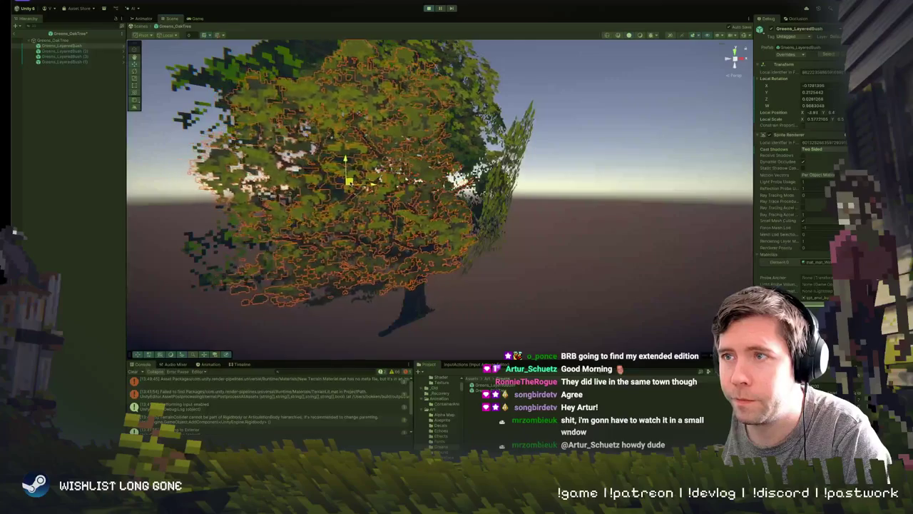
key("f")
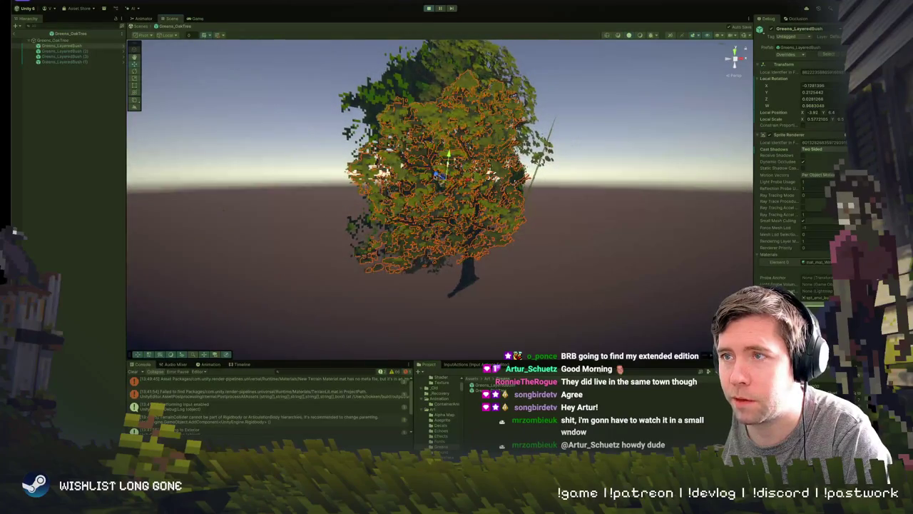
- Nudge the leaf bush on the tree's left side slightly to the right
left_click(570, 180)
left_click_drag(613, 179, 514, 182)
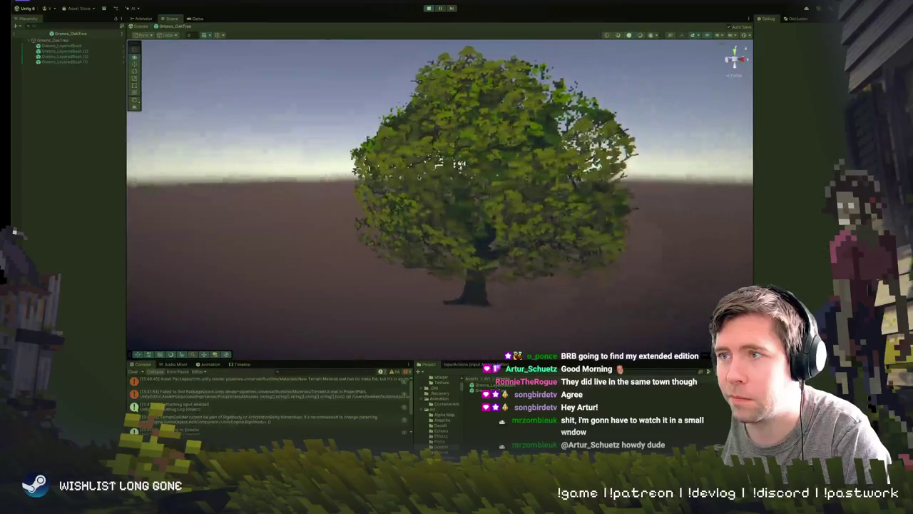
scroll(401, 180, "up", 5)
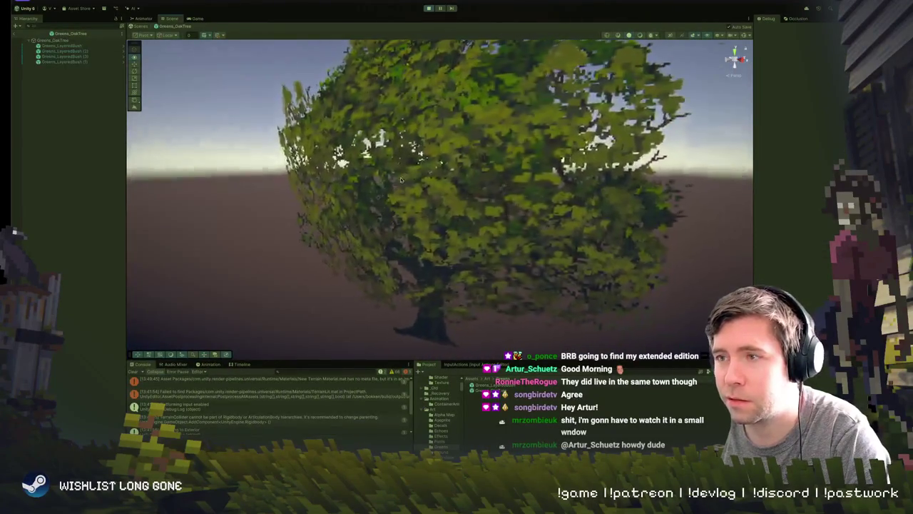
scroll(401, 180, "up", 2)
scroll(401, 179, "down", 5)
left_click(444, 223)
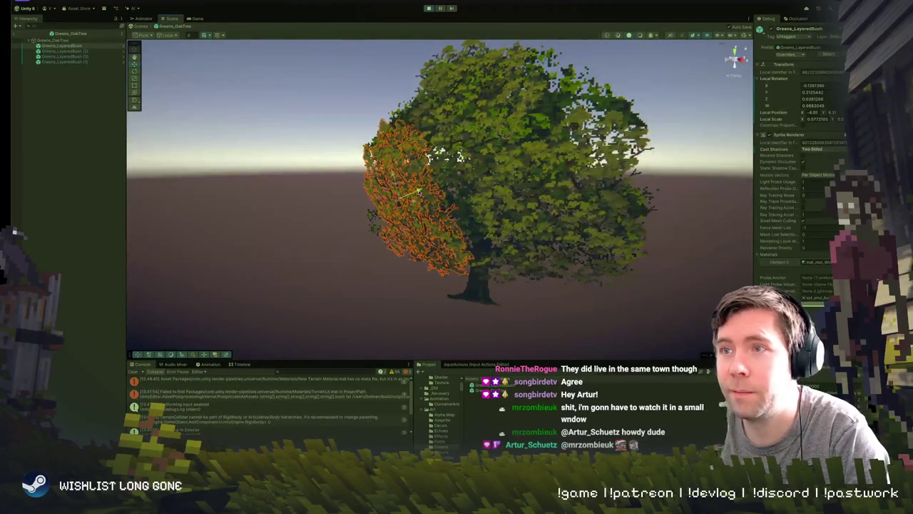
left_click_drag(417, 190, 423, 188)
- Orbit to face the oak head-on and check the Greens_LayeredBush (1) leaf cluster
left_click(320, 215)
mouse_move(320, 216)
left_mouse_down()
mouse_move(403, 176)
mouse_move(465, 192)
mouse_move(434, 163)
mouse_move(323, 179)
left_mouse_up()
left_click(354, 188)
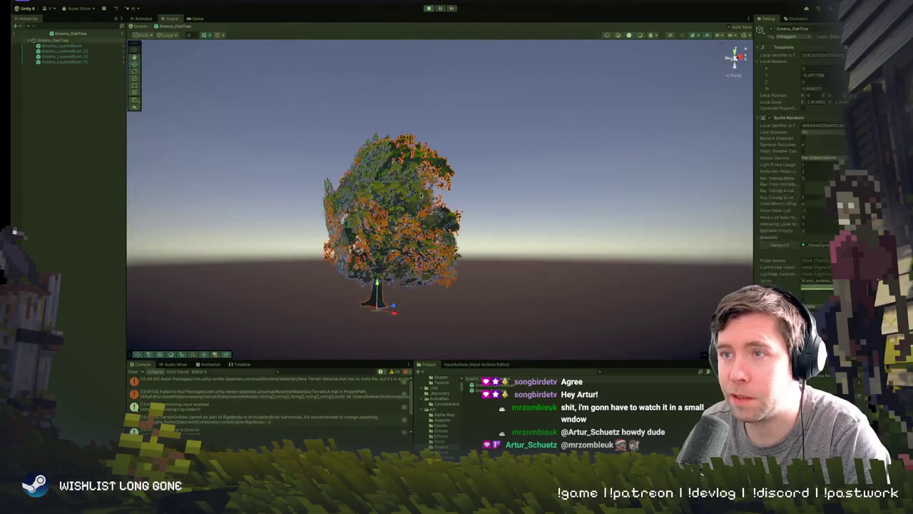
left_click(391, 210)
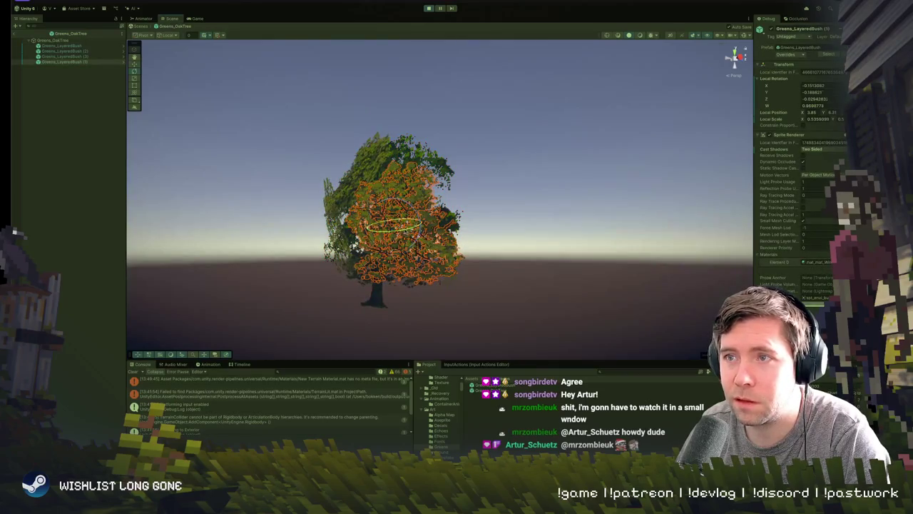
left_click(548, 230)
scroll(548, 231, "up", 5)
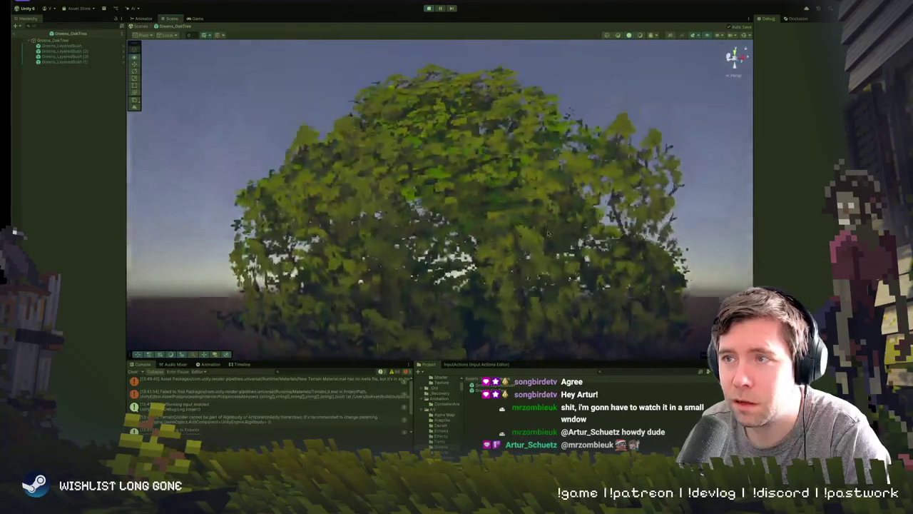
scroll(548, 230, "down", 3)
scroll(548, 231, "up", 2)
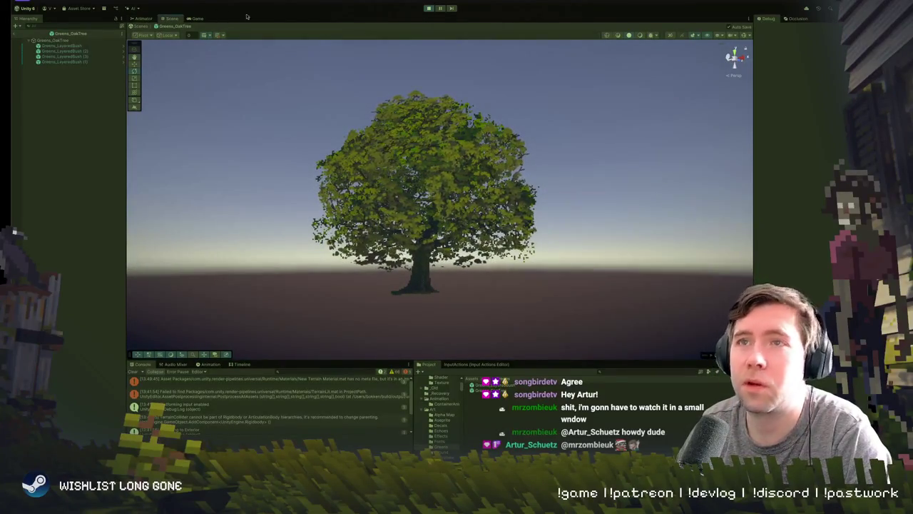
- Exit prefab mode back to the Main scene and select the oak tree
left_click(13, 37)
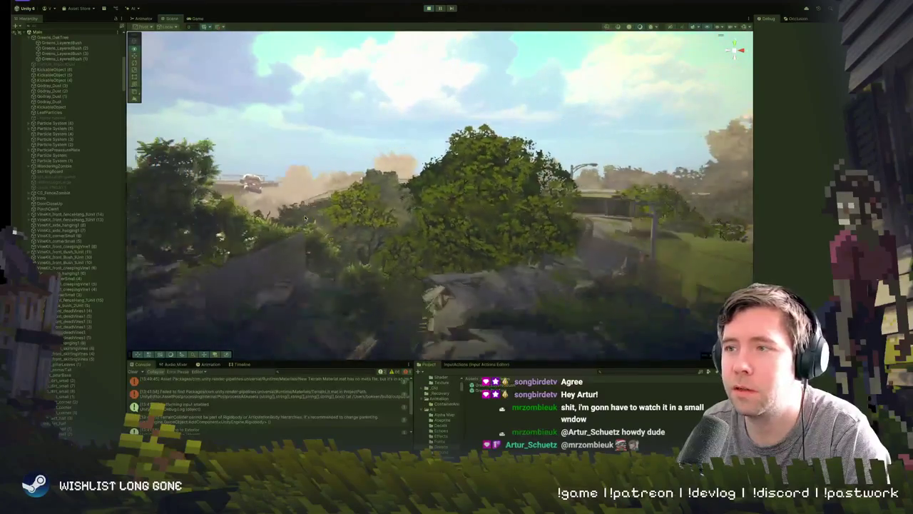
left_click(474, 182)
left_click_drag(475, 182, 490, 215)
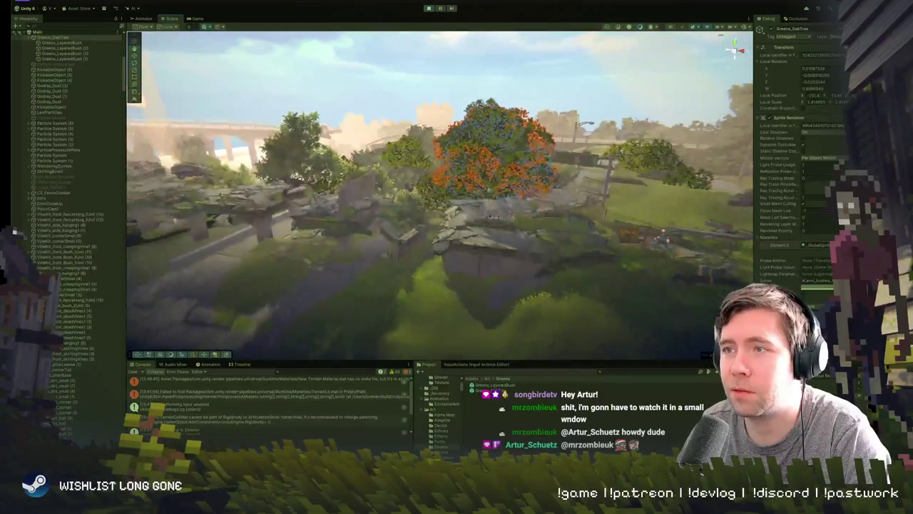
- Play-test in the Game view, running the character left, right toward the fence, and back
left_click(195, 18)
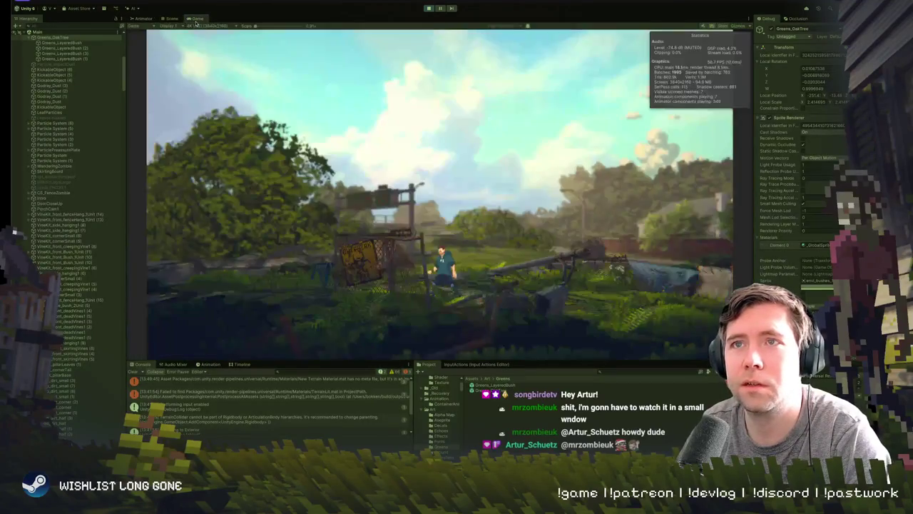
key("a")
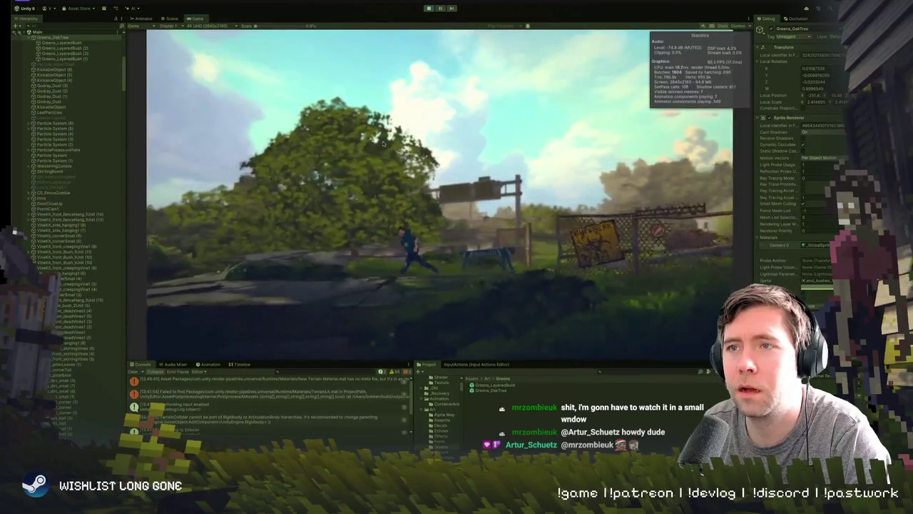
key("d")
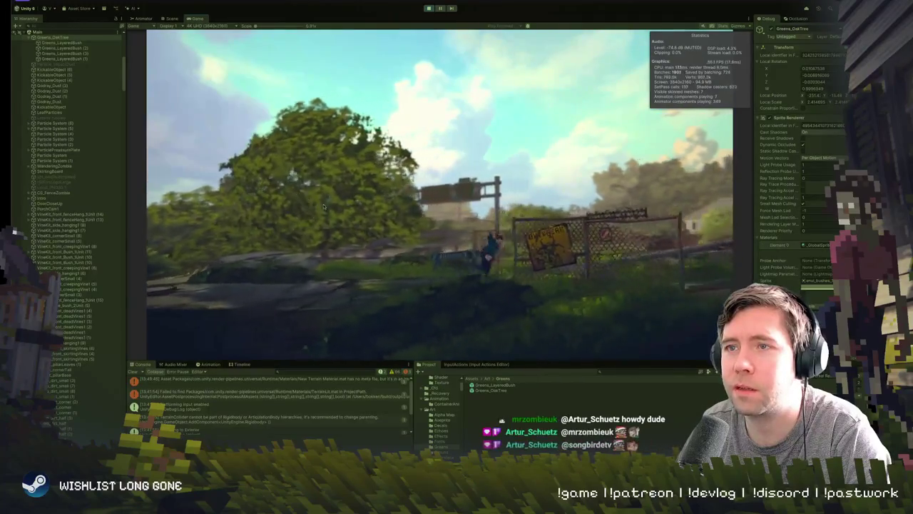
key("a")
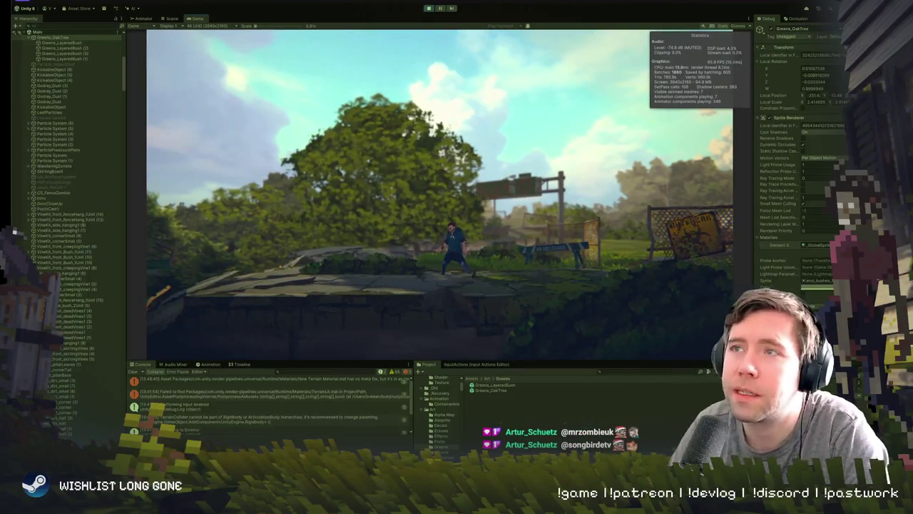
left_click(429, 8)
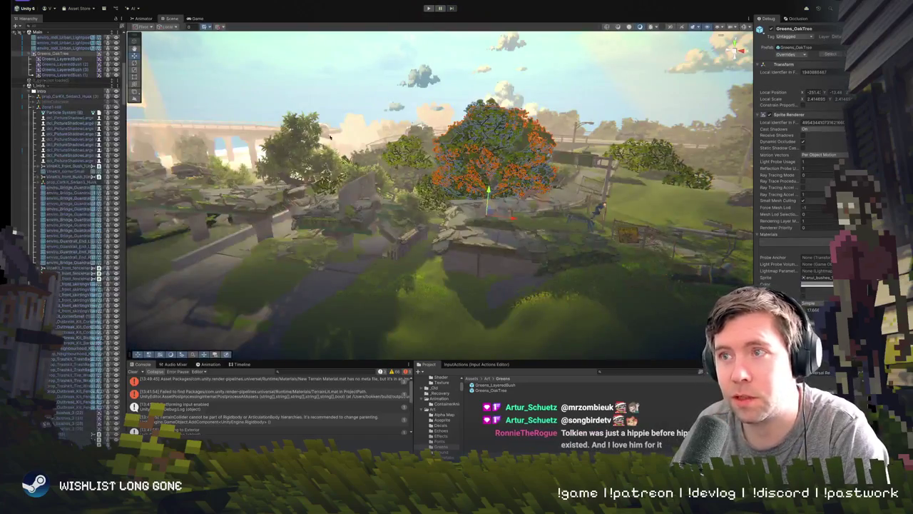
- Open Greens_OakTree in prefab mode and select Greens_LayeredBush (2)
mouse_move(330, 137)
left_mouse_down()
mouse_move(371, 140)
mouse_move(332, 140)
left_mouse_up()
double_click(492, 391)
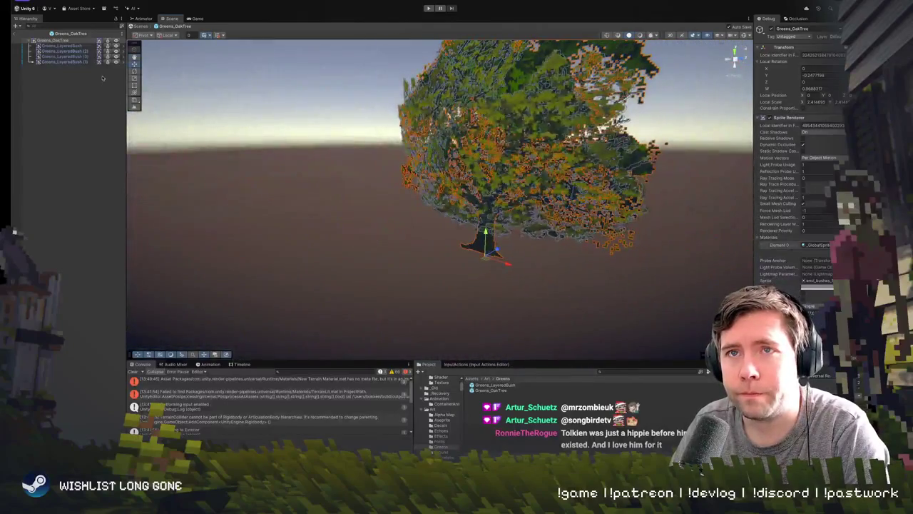
left_click(83, 63)
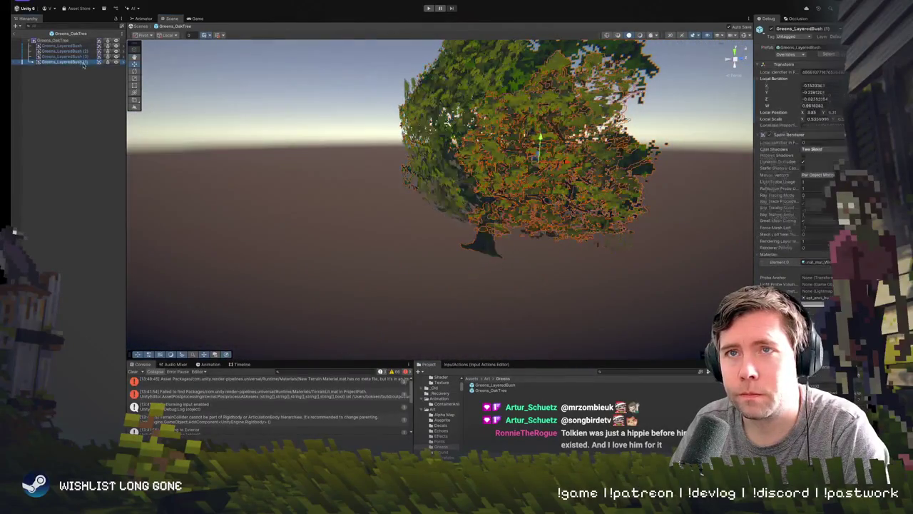
left_click(78, 51)
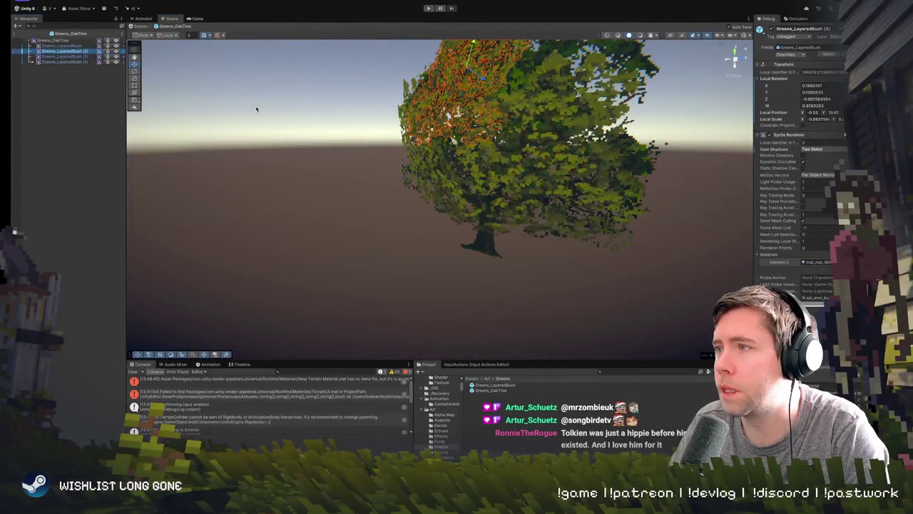
- Switch the Inspector from Debug back to Normal mode
left_click(841, 29)
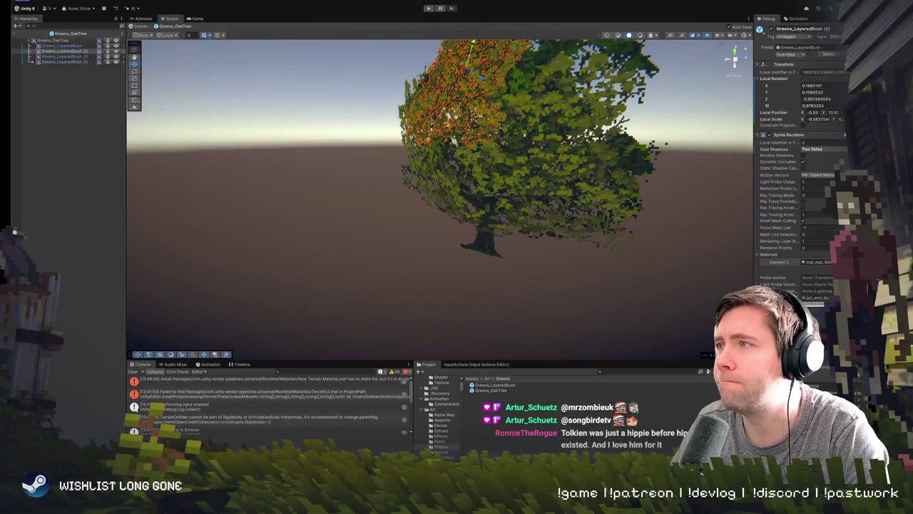
left_click(843, 18)
left_click(824, 47)
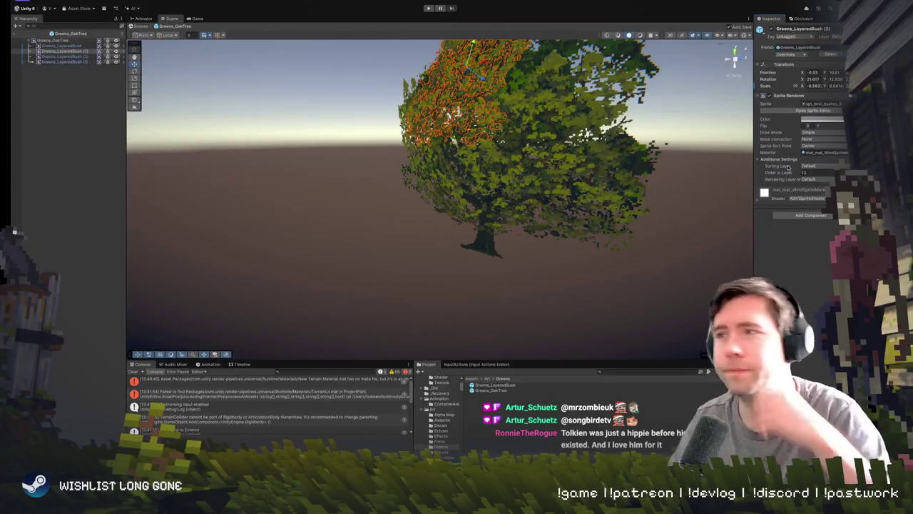
- Set Greens_LayeredBush (1)'s Sprite Renderer Order in Layer to 15
mouse_move(540, 248)
left_mouse_down()
mouse_move(524, 230)
mouse_move(442, 239)
left_mouse_up()
left_click(420, 235)
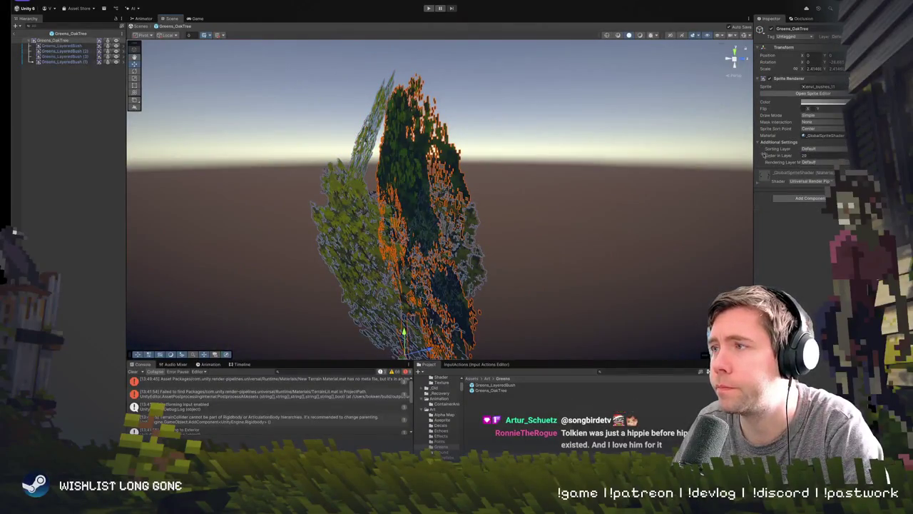
left_click(363, 142)
left_click_drag(376, 214, 458, 240)
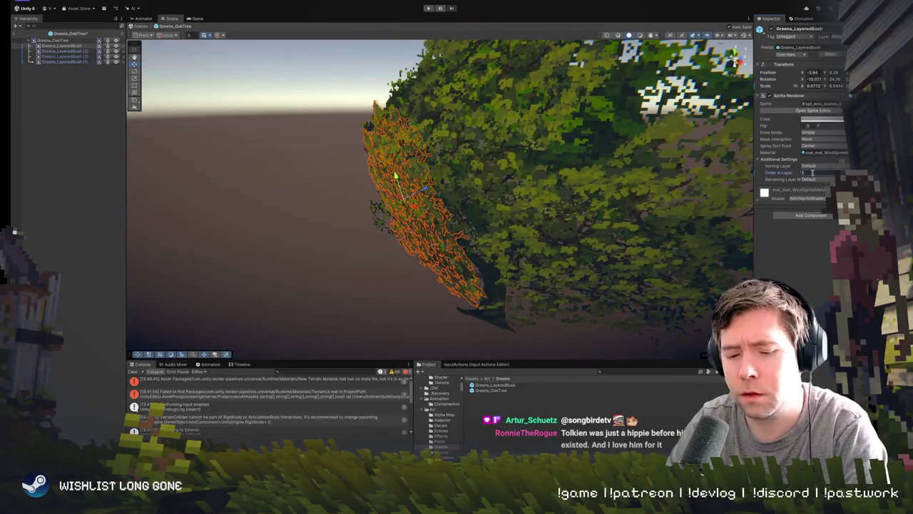
left_click(579, 257)
left_click(580, 257)
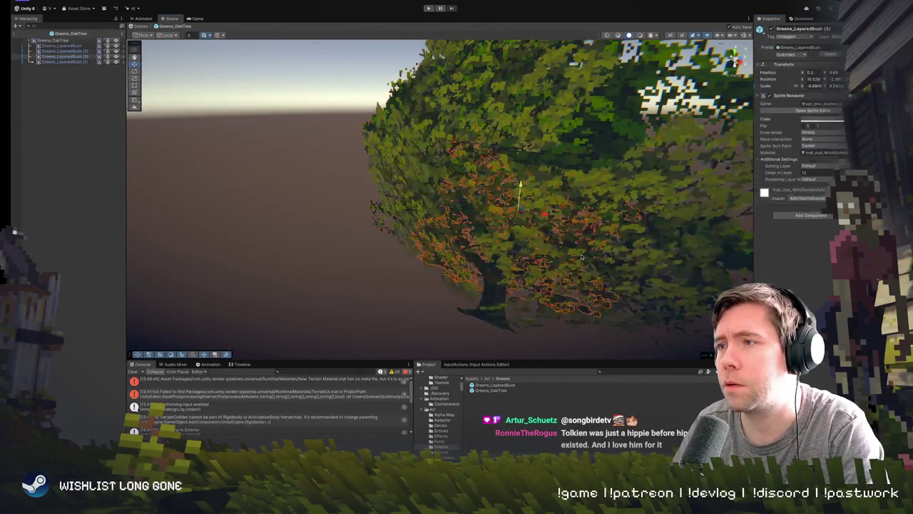
left_click(630, 150)
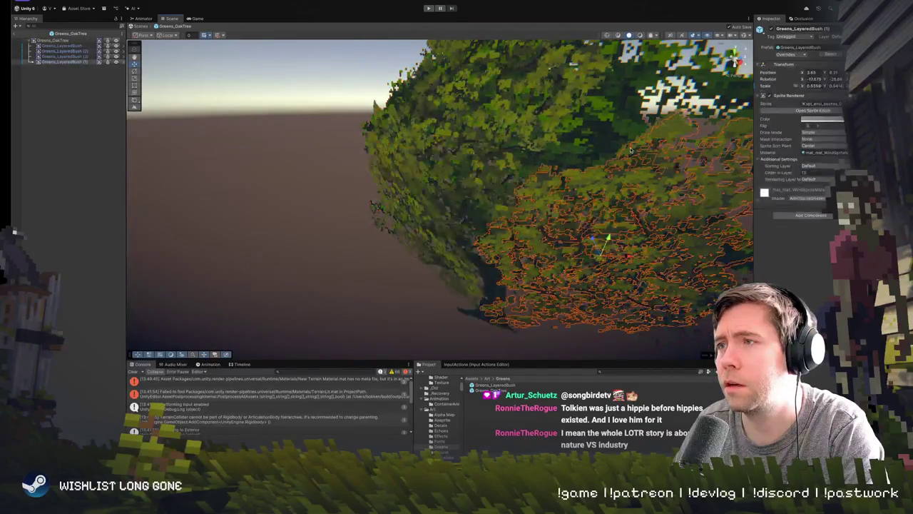
left_click(820, 172)
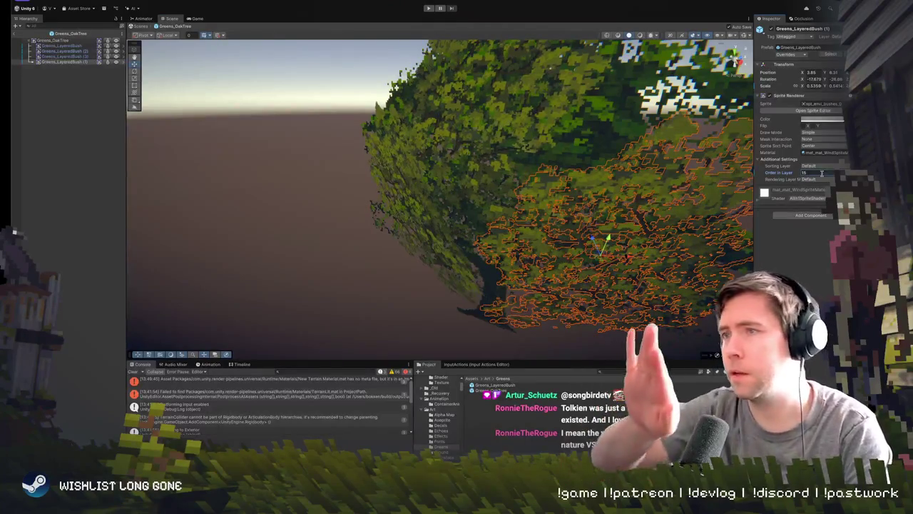
key("Return")
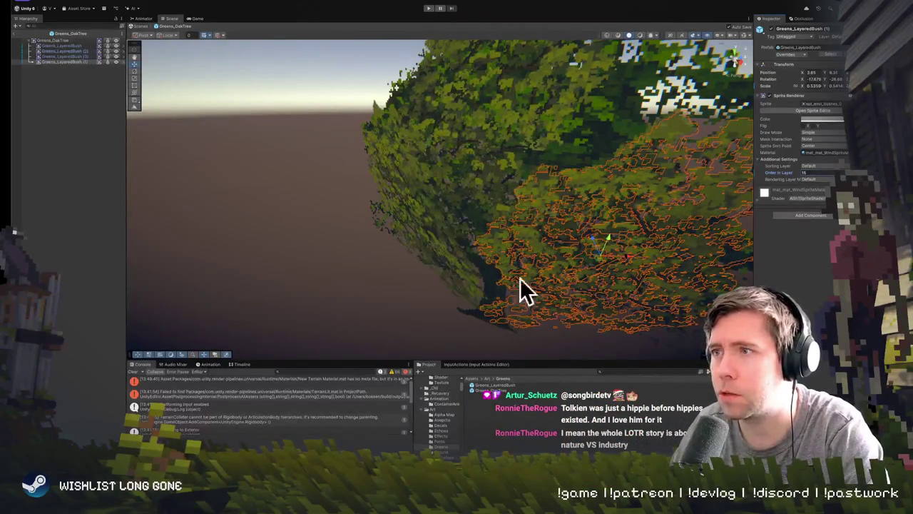
- Select Greens_LayeredBush (3), check its Order in Layer value, then deselect it
mouse_move(528, 211)
left_mouse_down()
mouse_move(726, 185)
mouse_move(557, 184)
mouse_move(732, 190)
mouse_move(491, 203)
mouse_move(423, 194)
mouse_move(493, 249)
mouse_move(468, 193)
left_mouse_up()
left_click(424, 194)
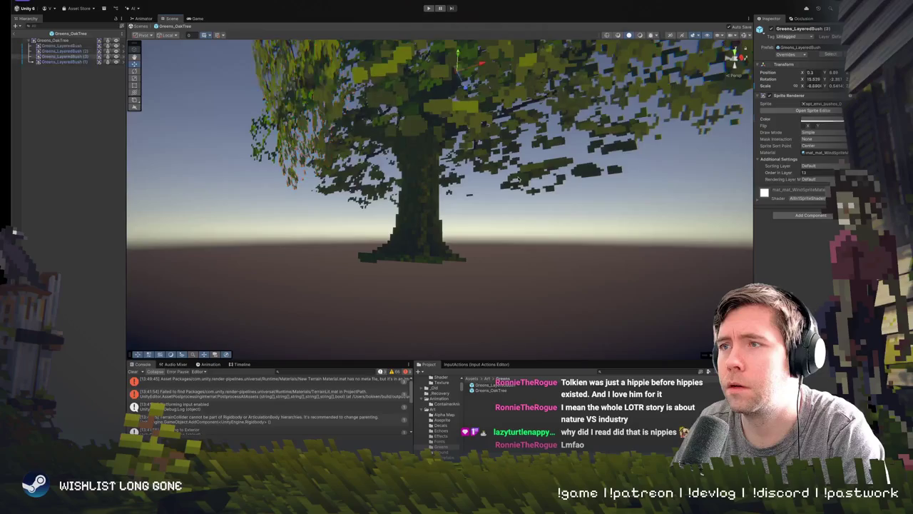
left_click(823, 173)
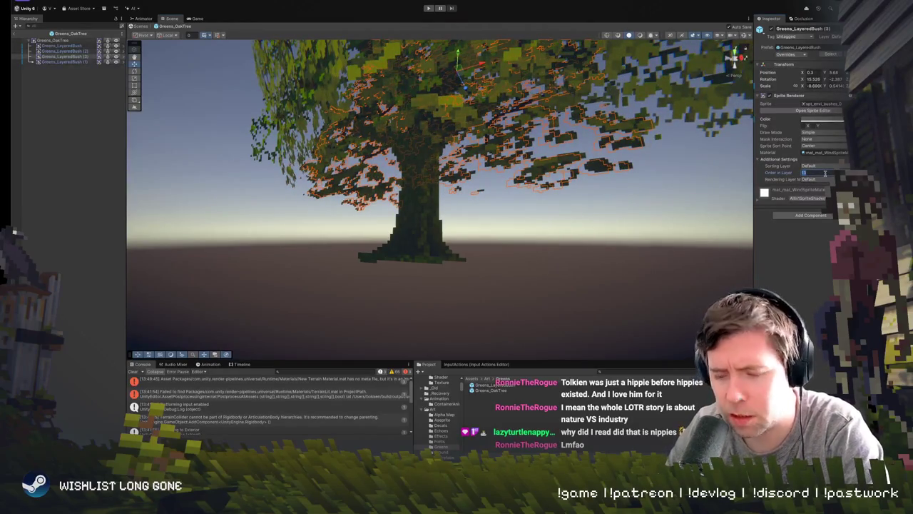
left_click(521, 232)
scroll(522, 232, "down", 3)
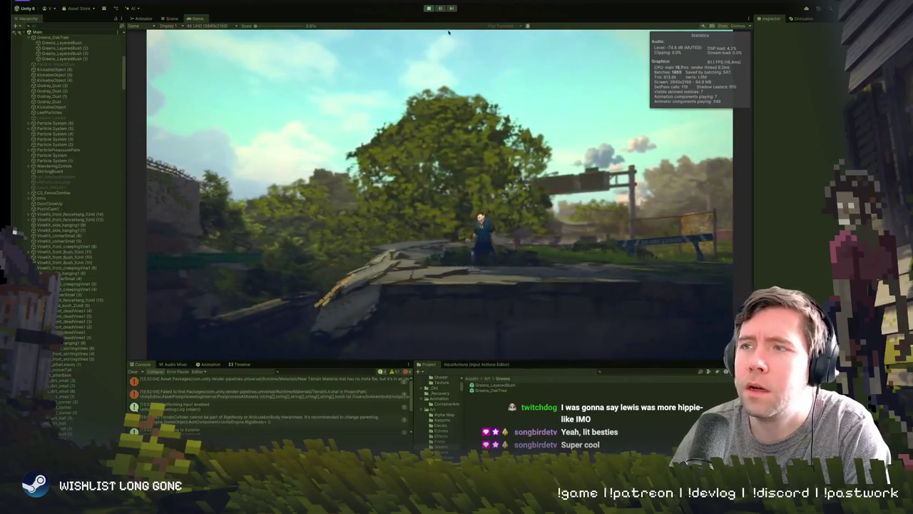
- Stop the running game after watching the oak on the hill
left_click(430, 8)
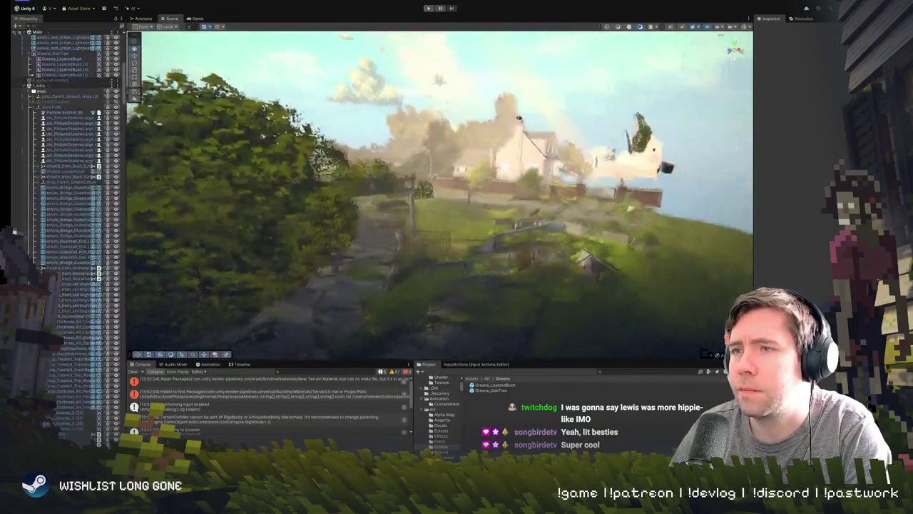
- Frame the oak tree on the hill and open the Greens_OakTree prefab for editing
mouse_move(519, 117)
left_mouse_down()
mouse_move(247, 148)
mouse_move(256, 181)
mouse_move(456, 172)
left_mouse_up()
left_click(362, 267)
key("f")
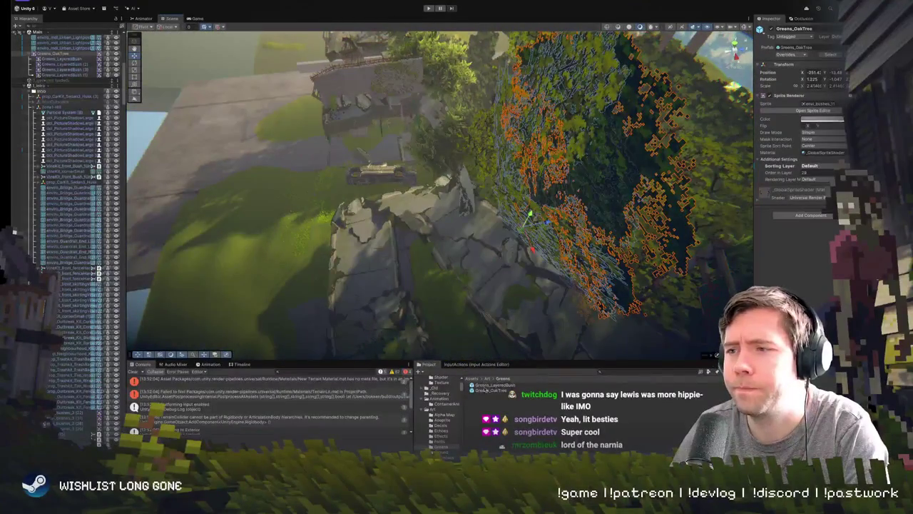
left_click(483, 390)
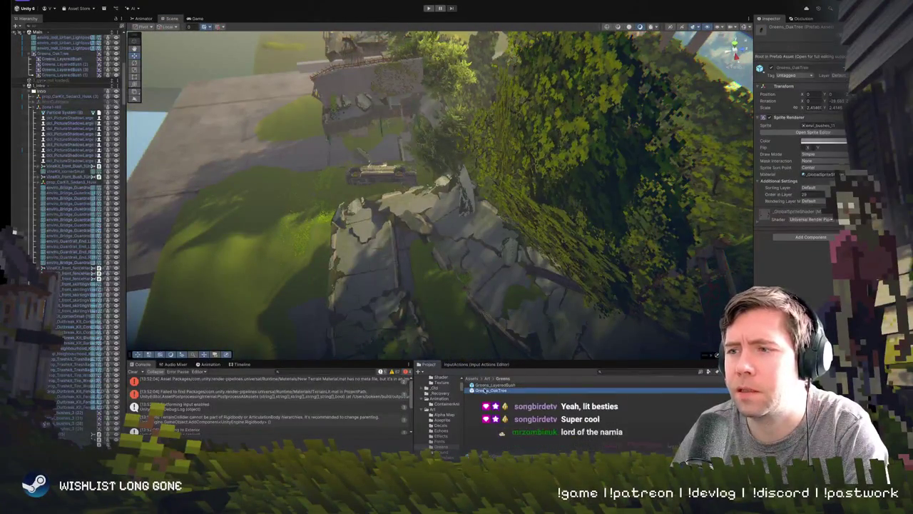
double_click(483, 390)
- Select and frame Greens_LayeredBush (2), switching to the move tool
scroll(278, 61, "up", 4)
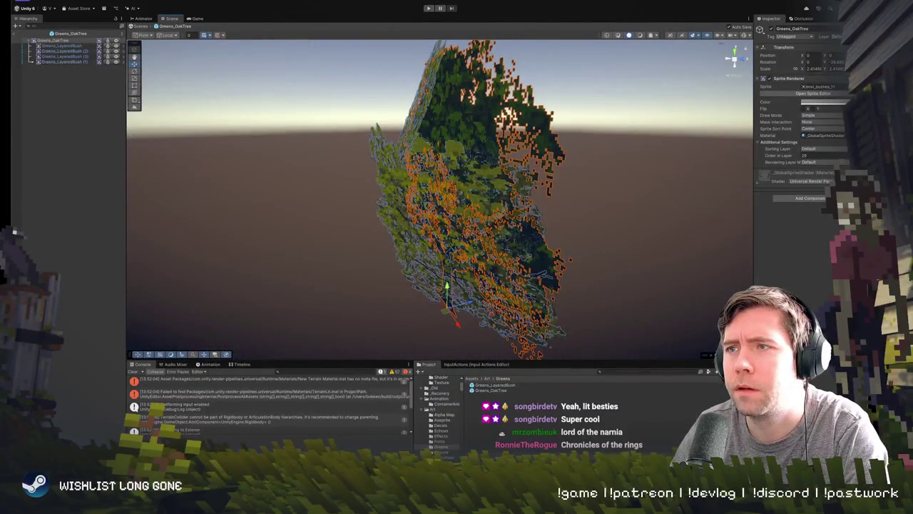
left_click(363, 190)
key("f")
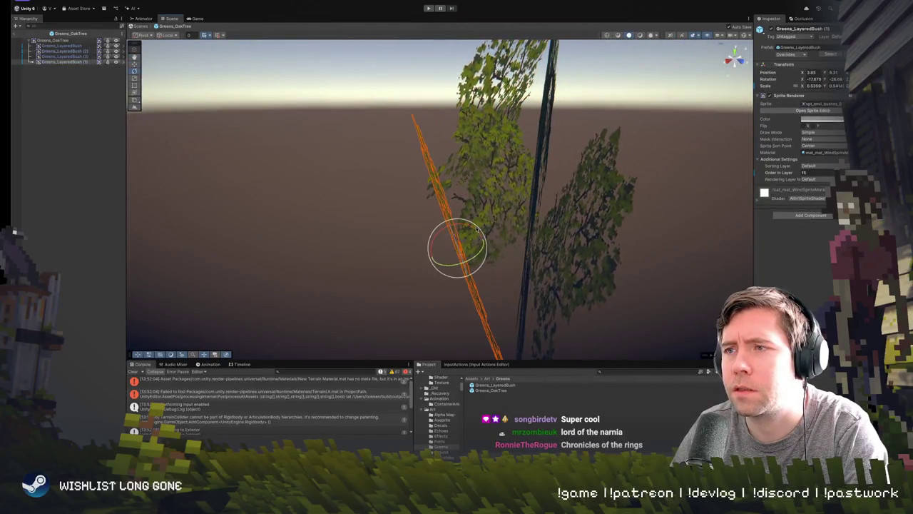
key("w")
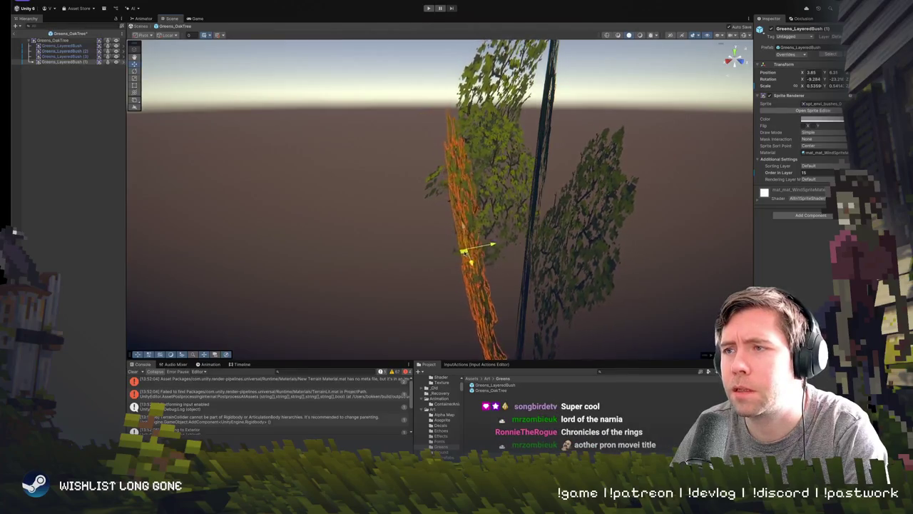
mouse_move(482, 250)
left_mouse_down()
mouse_move(428, 229)
mouse_move(418, 243)
mouse_move(453, 258)
left_mouse_up()
- Check the LayeredBush parts and tree root from front and side views
left_click(382, 228)
left_click(381, 228)
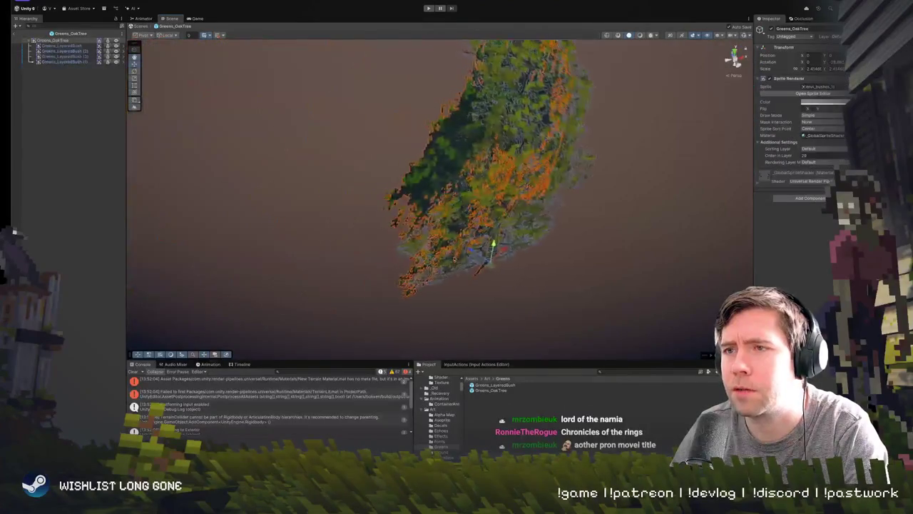
left_click(468, 229)
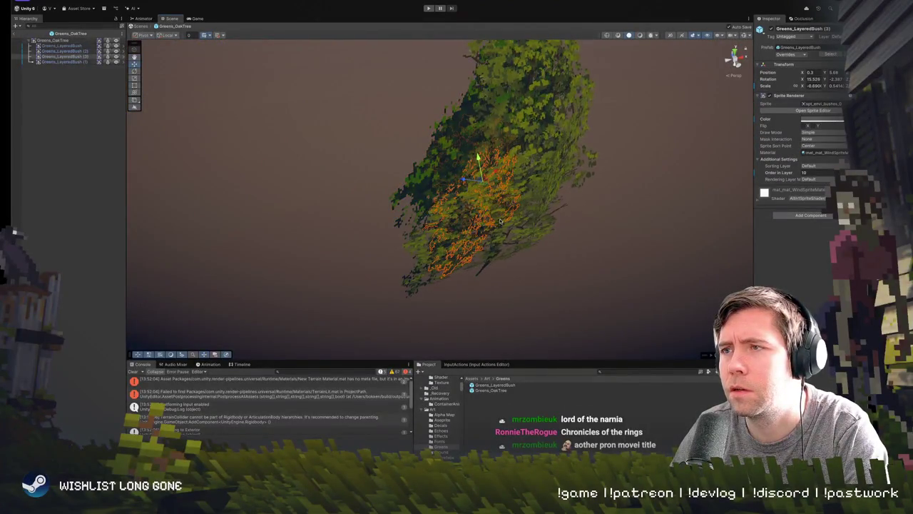
left_click(500, 222)
left_click(530, 250)
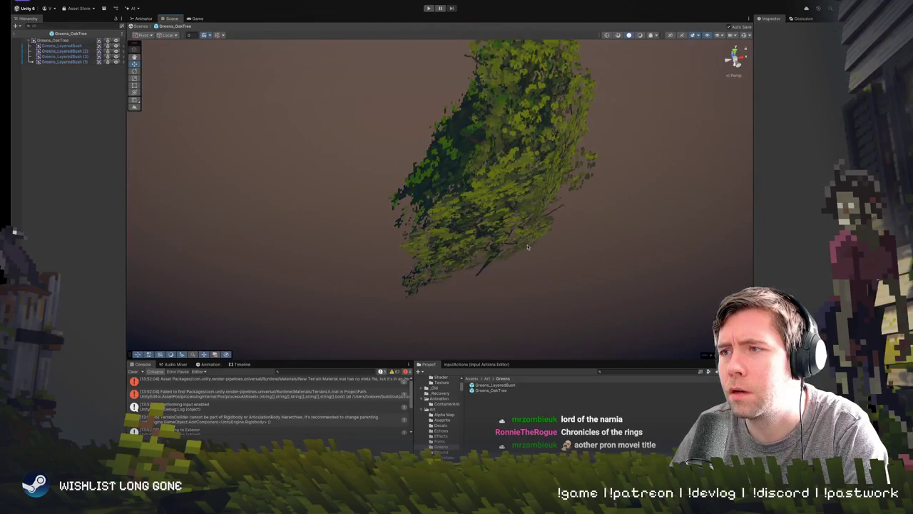
left_click(505, 254)
mouse_move(505, 253)
left_mouse_down()
mouse_move(571, 243)
mouse_move(530, 241)
left_mouse_up()
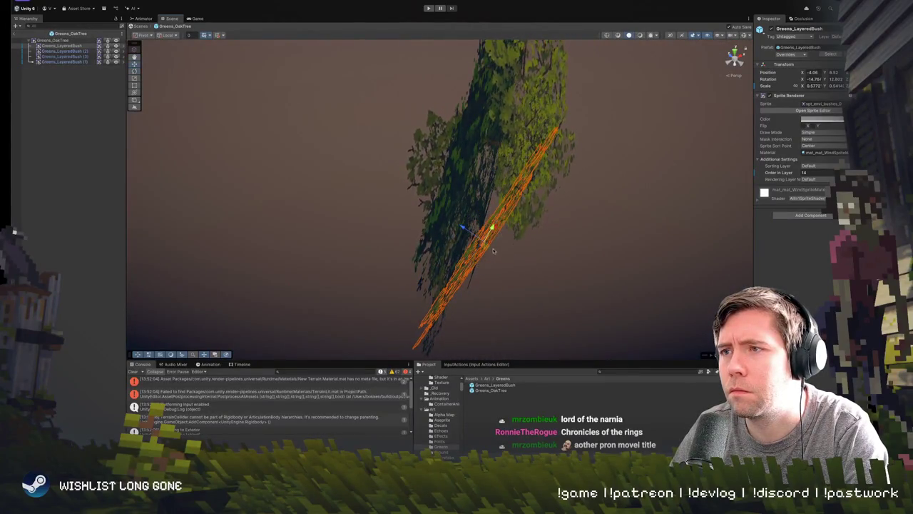
mouse_move(534, 248)
left_mouse_down()
mouse_move(295, 309)
mouse_move(347, 249)
mouse_move(381, 143)
mouse_move(385, 164)
left_mouse_up()
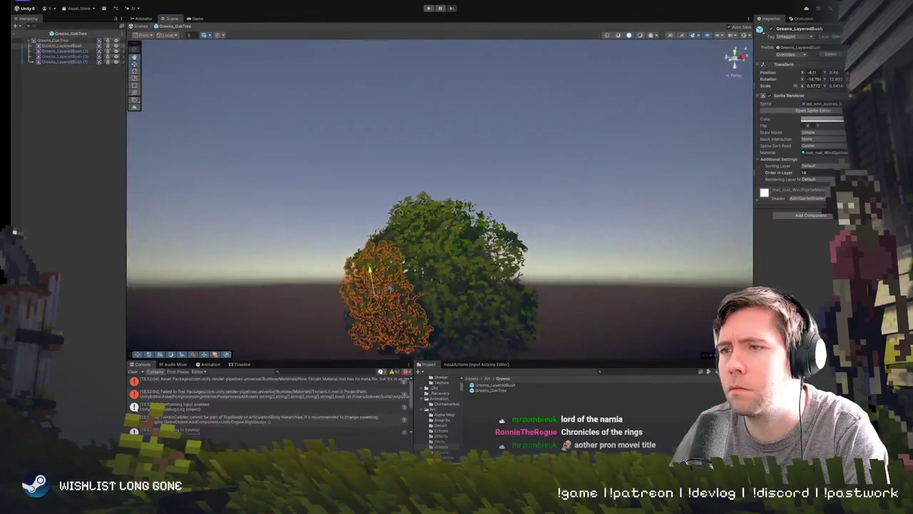
- Nudge Greens_LayeredBush (2) slightly sideways within the canopy
left_click(437, 235)
mouse_move(437, 235)
left_mouse_down()
mouse_move(398, 255)
mouse_move(463, 246)
left_mouse_up()
left_click(530, 241)
left_click_drag(534, 228, 538, 235)
- Clear the selection and exit Prefab Mode back to the main scene
left_click_drag(642, 271, 589, 261)
left_click(589, 261)
scroll(589, 261, "up", 5)
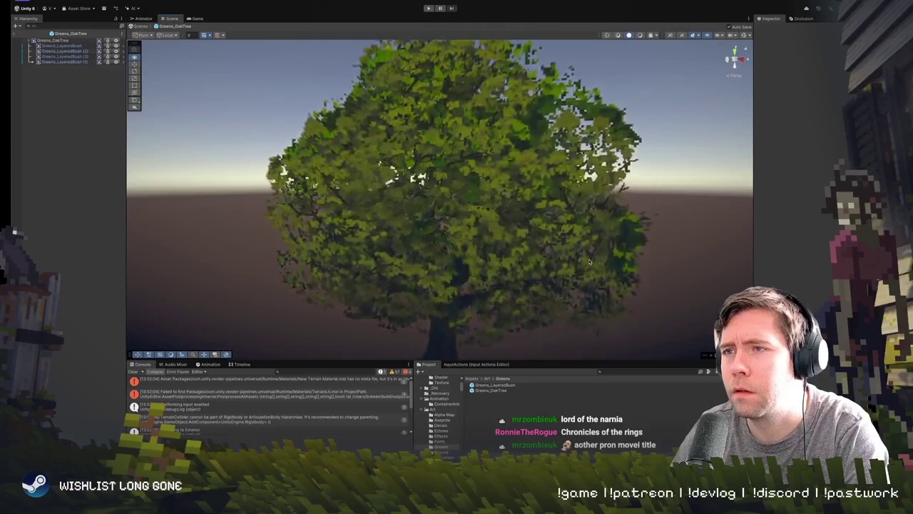
scroll(592, 261, "down", 2)
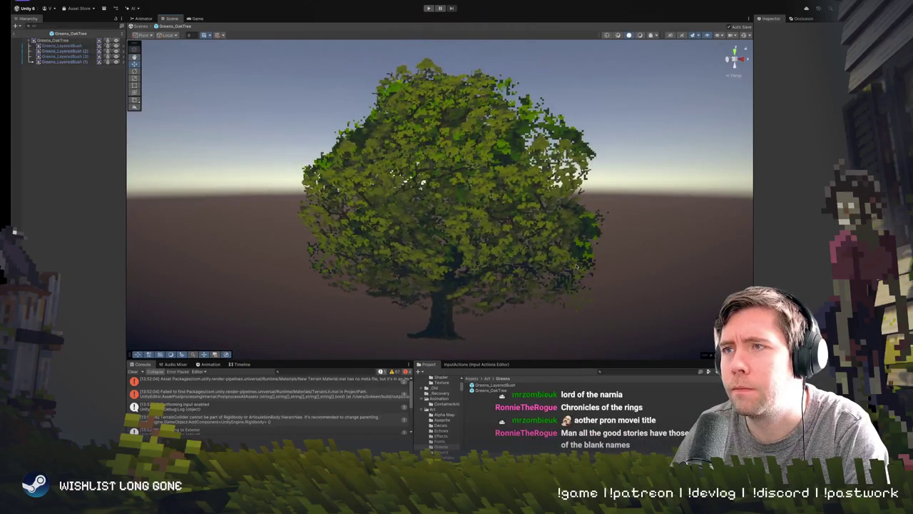
left_click(14, 34)
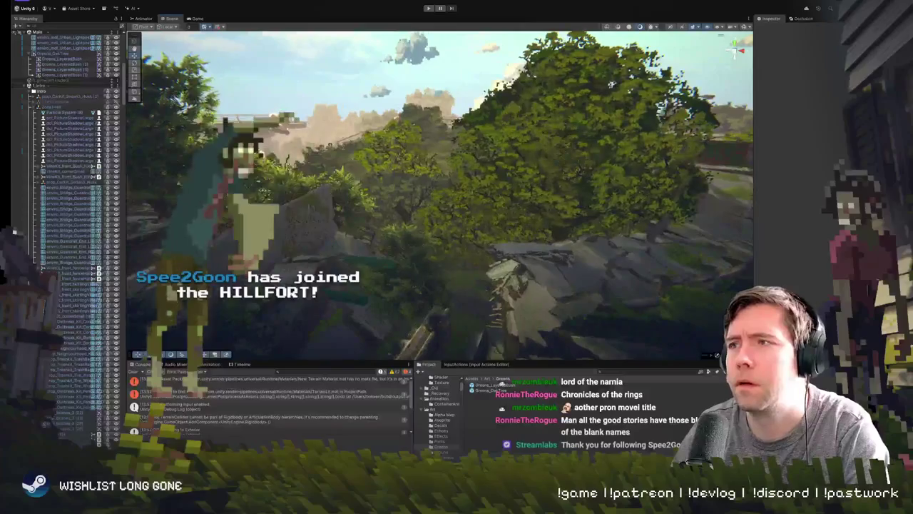
- Run the character along the road in Play mode, then return to the Scene view
key("ctrl+p")
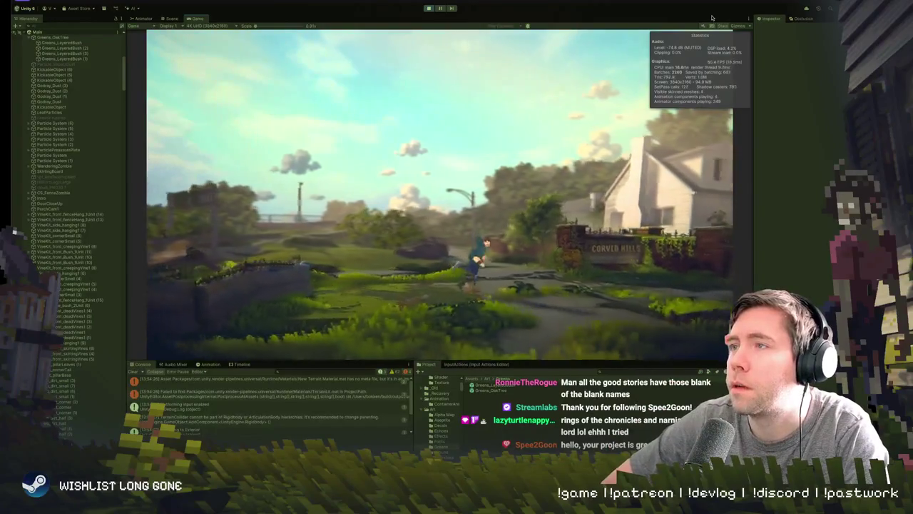
key("w")
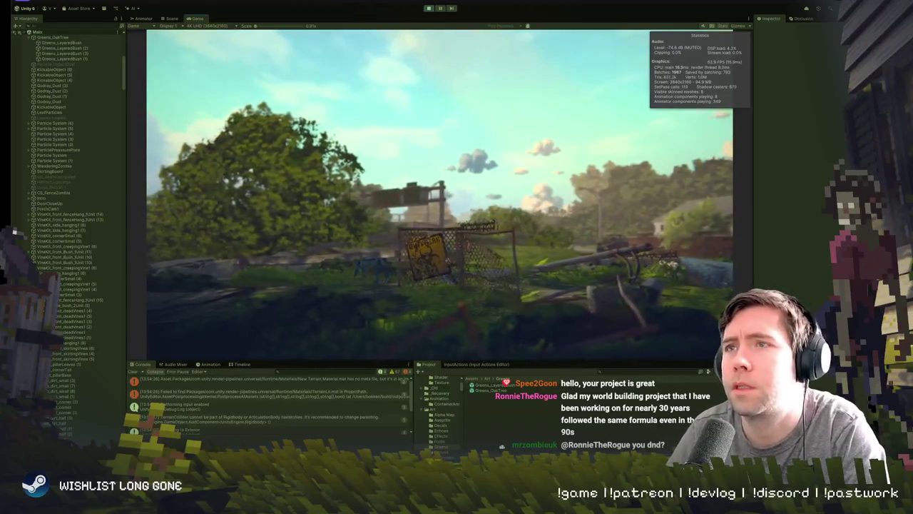
left_click(174, 18)
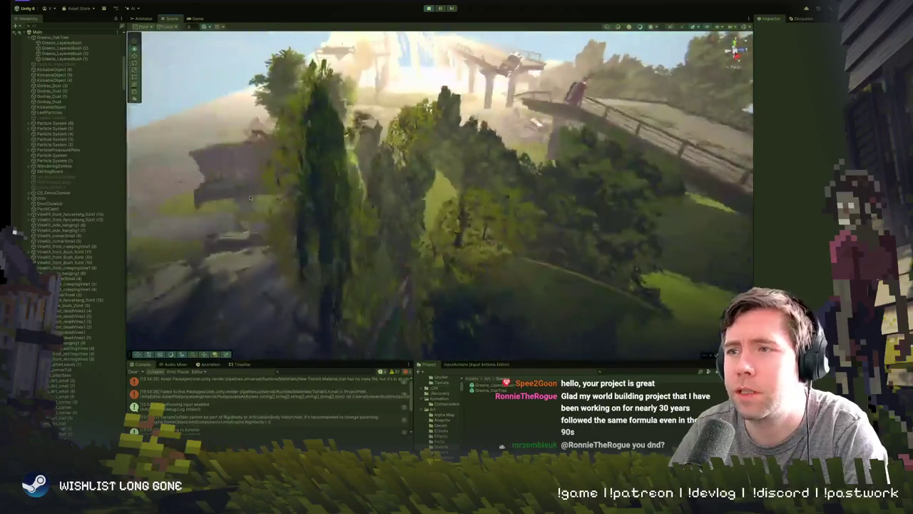
- Find the pixel-art oak tree near the bridge and slide it to the right
mouse_move(250, 198)
left_mouse_down()
mouse_move(342, 236)
mouse_move(412, 102)
mouse_move(417, 15)
left_mouse_up()
left_click(430, 8)
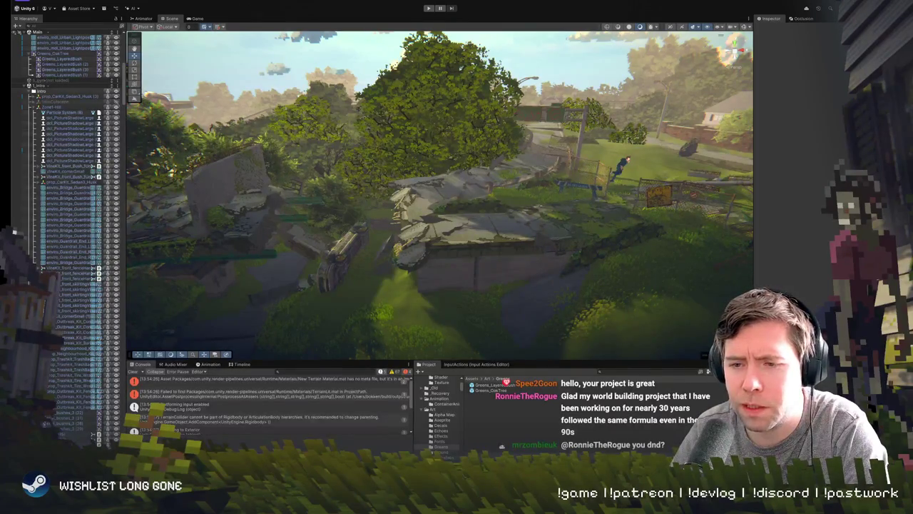
left_click_drag(283, 325, 284, 263)
scroll(283, 263, "up", 3)
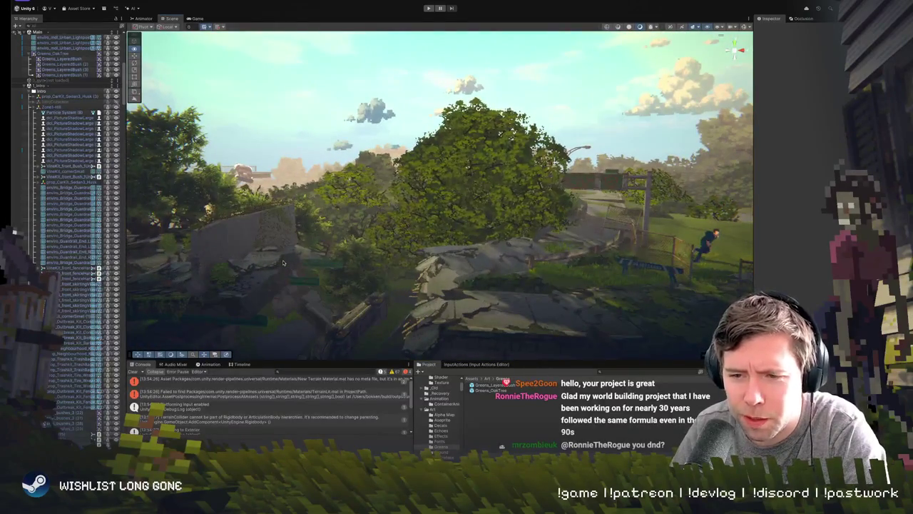
left_click_drag(283, 263, 279, 279)
left_click(422, 232)
left_click_drag(423, 275, 565, 225)
scroll(564, 225, "down", 10)
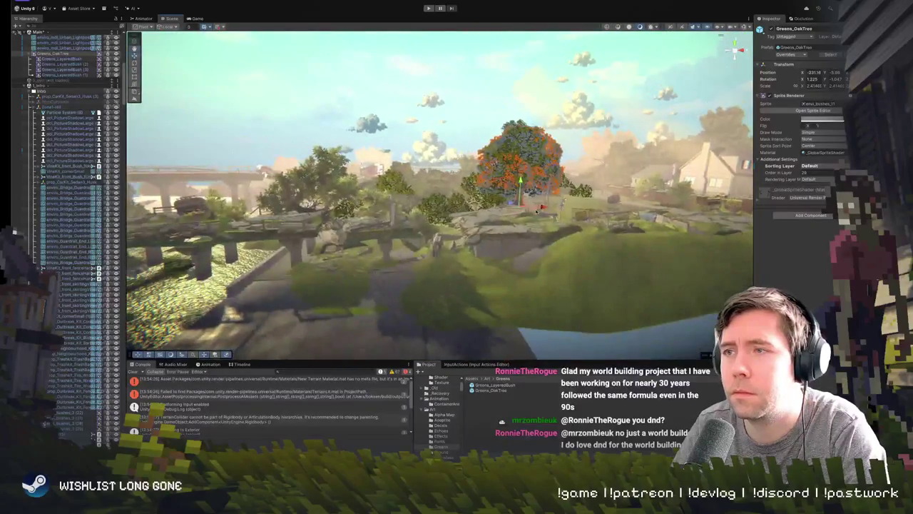
- Move the oak tree further left, frame it beside the water, then delete it
mouse_move(521, 192)
left_mouse_down()
mouse_move(261, 122)
mouse_move(222, 171)
mouse_move(249, 185)
left_mouse_up()
key("f")
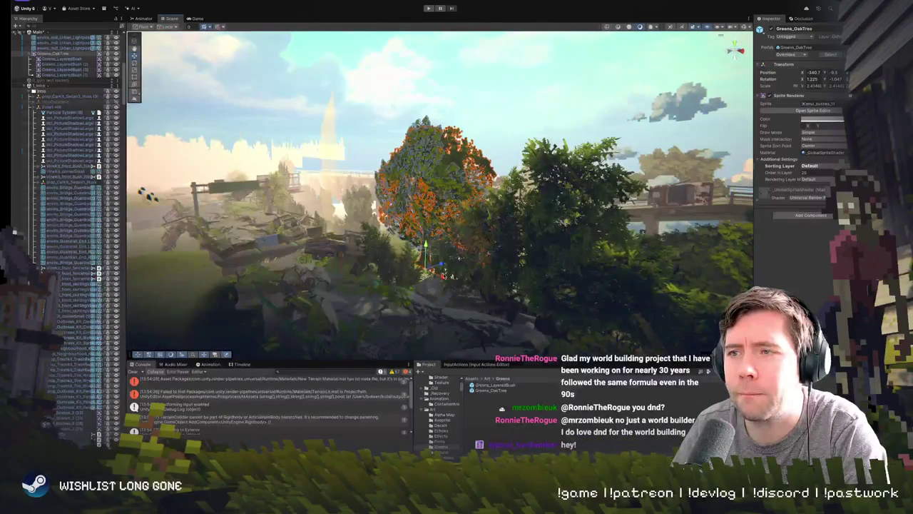
mouse_move(368, 321)
left_mouse_down()
mouse_move(467, 321)
mouse_move(517, 253)
left_mouse_up()
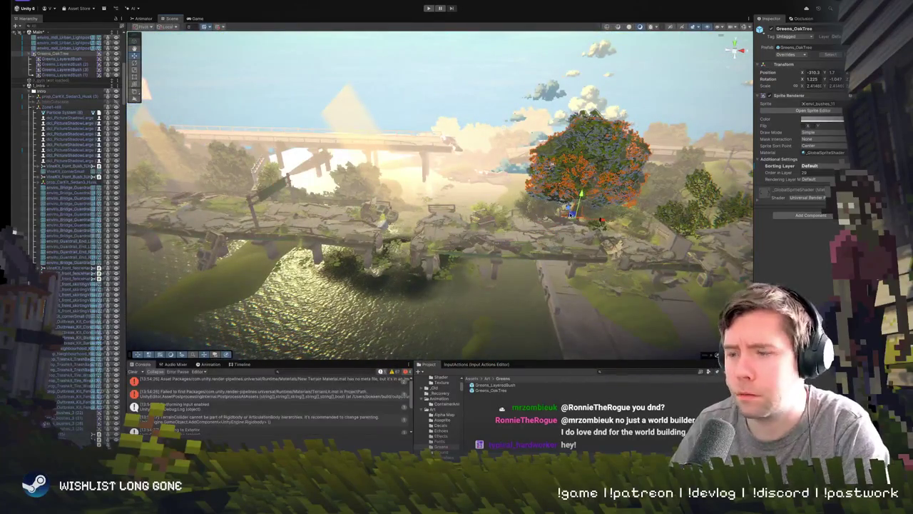
key("Delete")
mouse_move(308, 167)
left_mouse_down()
mouse_move(265, 138)
mouse_move(299, 149)
left_mouse_up()
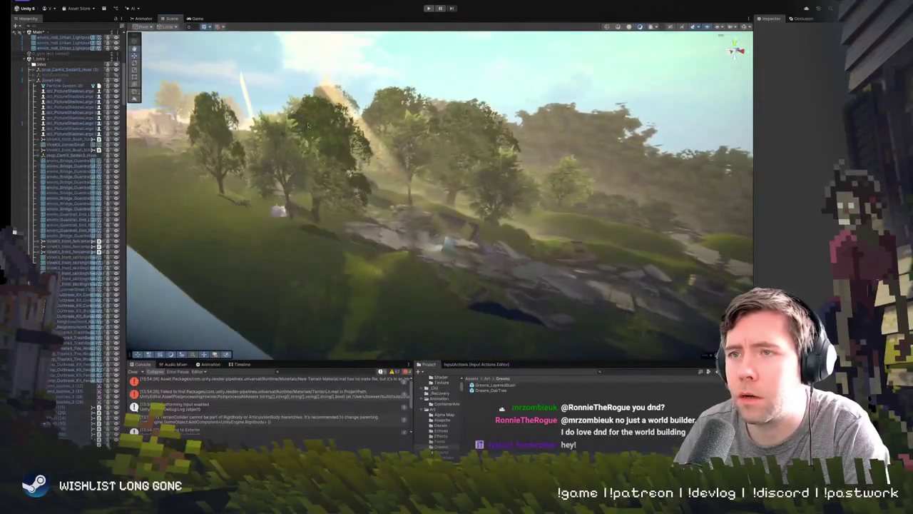
- Delete three hillside trees and the envi_bushes_7 bush
left_click(327, 155)
key("f")
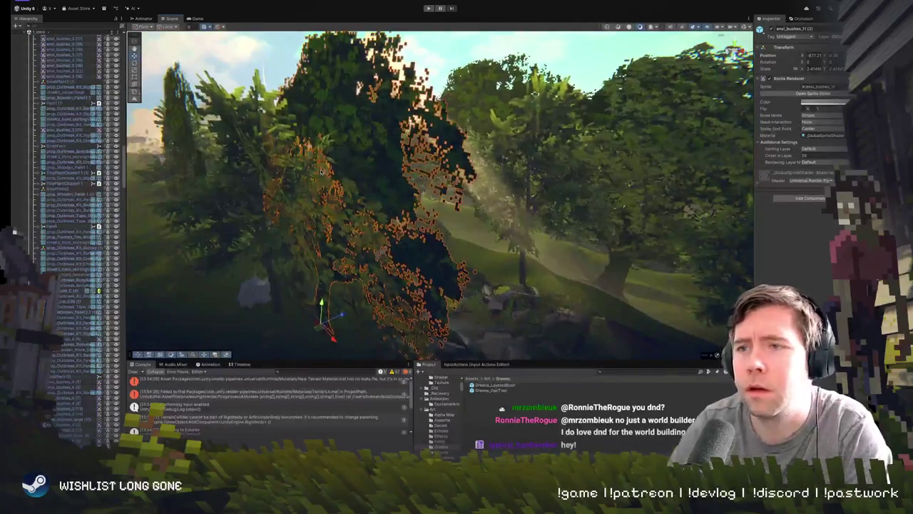
key("Delete")
left_click(352, 223)
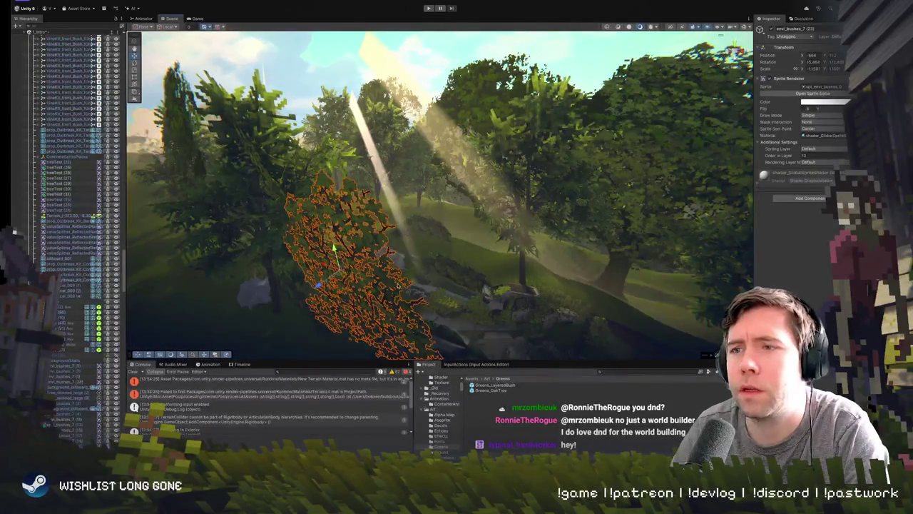
key("Delete")
left_click_drag(385, 214, 390, 242)
left_click(423, 220)
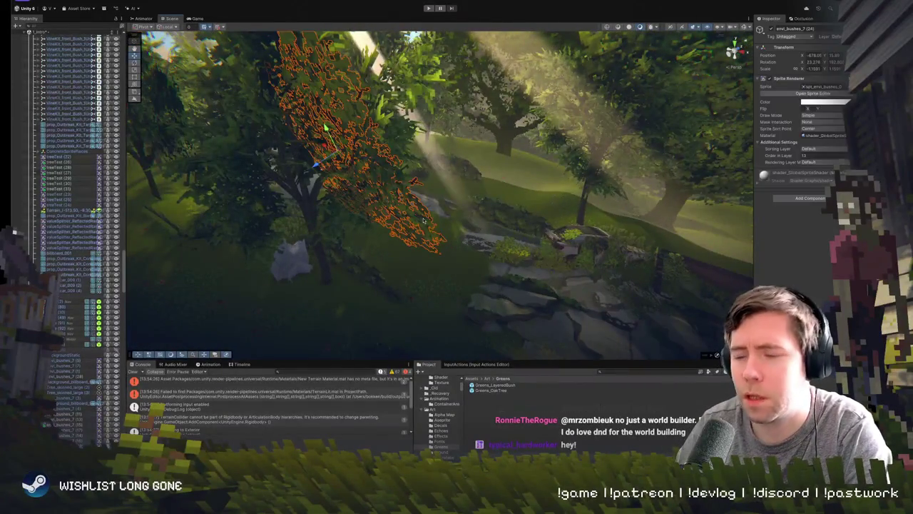
key("Delete")
left_click_drag(426, 217, 403, 197)
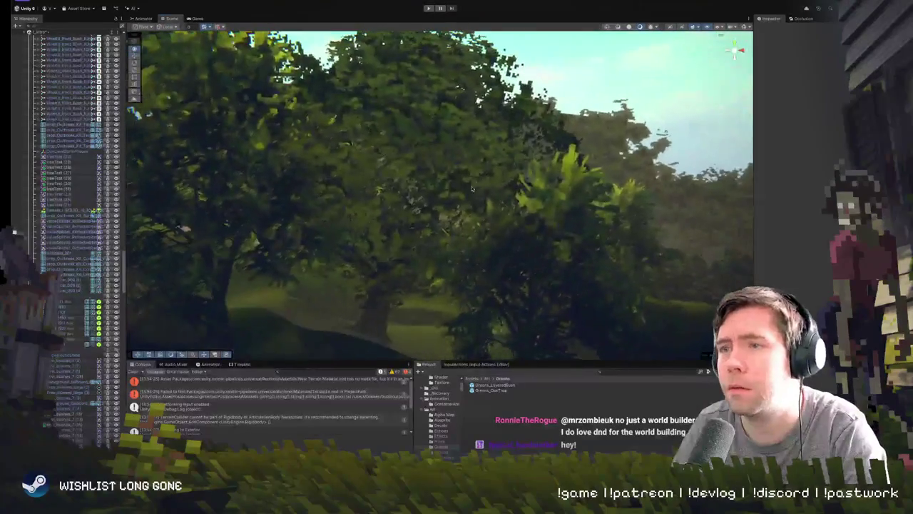
left_click(403, 198)
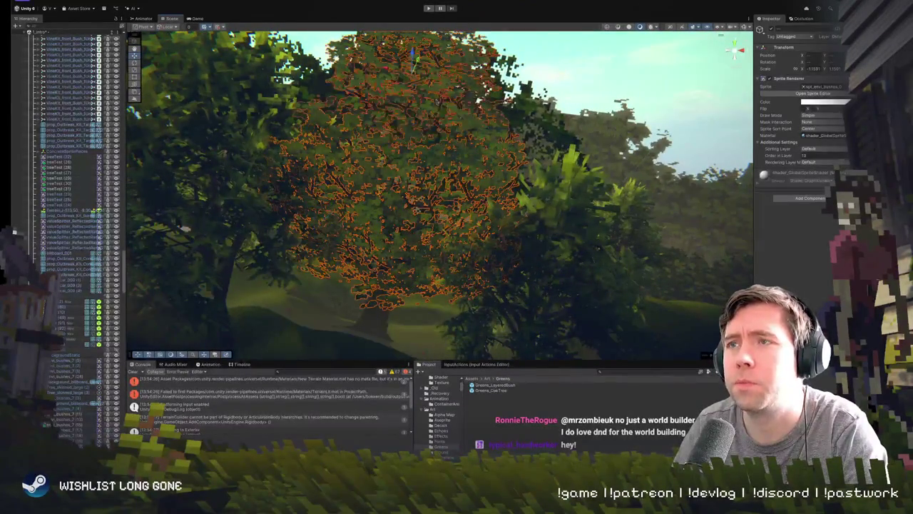
left_click(403, 198)
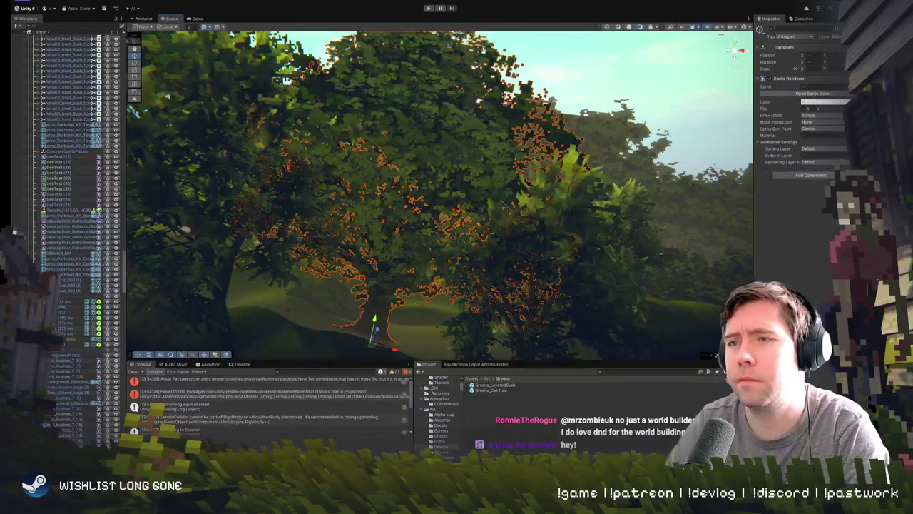
key("Delete")
- Place a Greens_OakTree on the slope, rotate and move it upright, then delete it
scroll(334, 187, "up", 10)
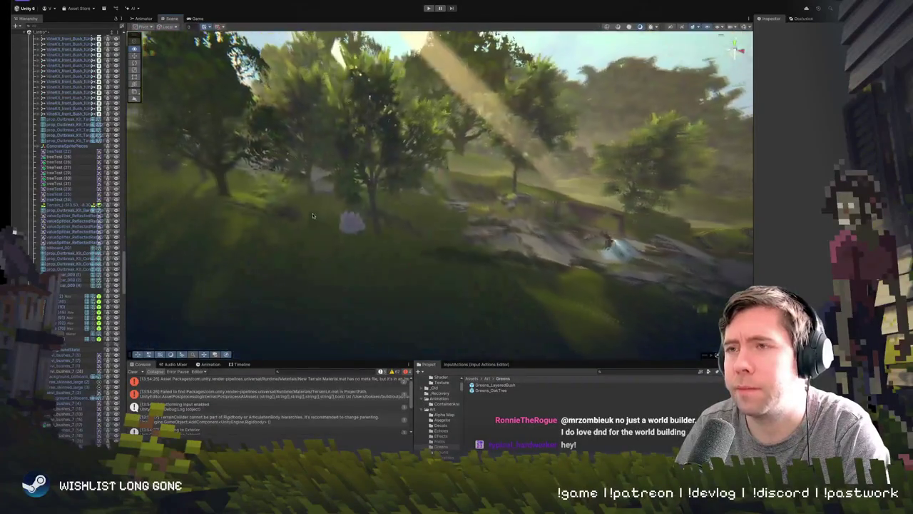
mouse_move(498, 391)
left_mouse_down()
mouse_move(428, 214)
mouse_move(402, 230)
mouse_move(393, 250)
left_mouse_up()
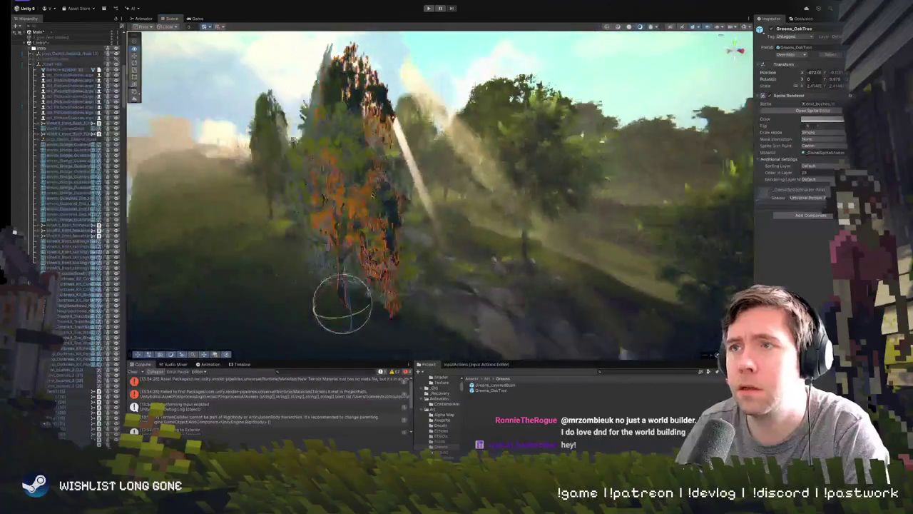
left_click_drag(426, 263, 428, 266)
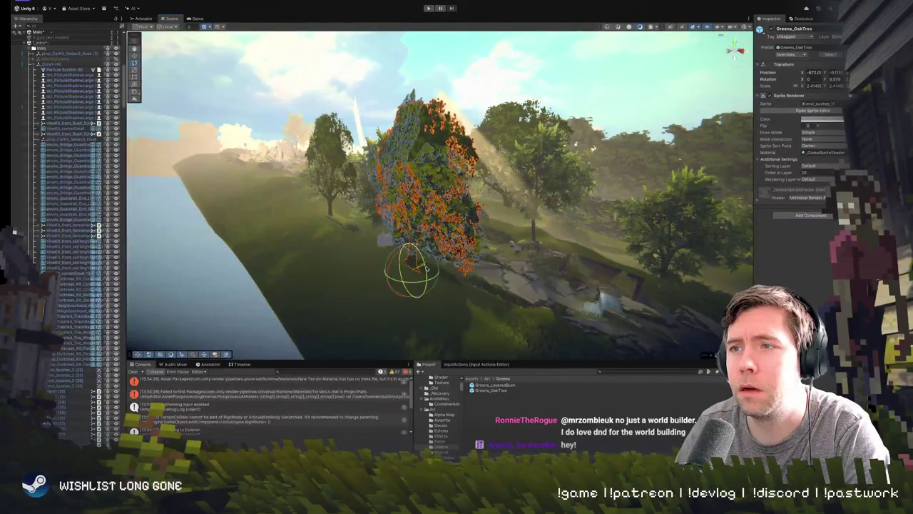
scroll(413, 274, "up", 5)
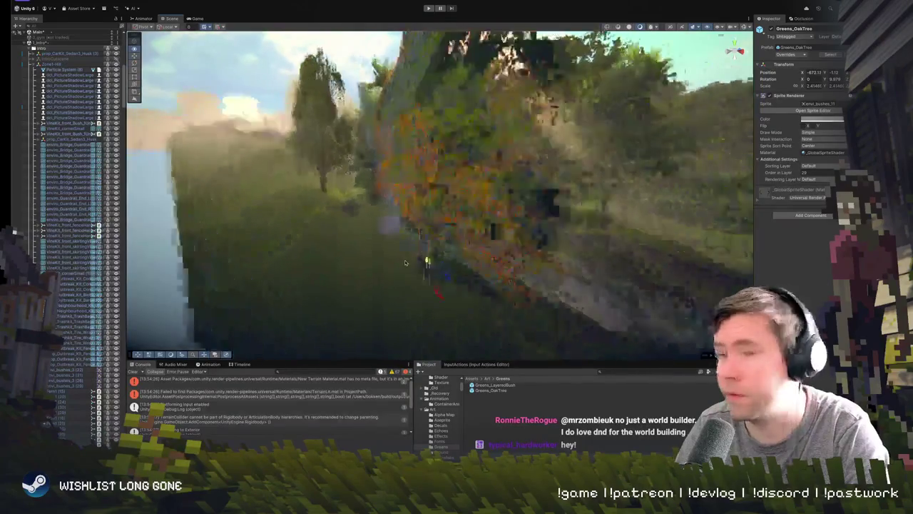
mouse_move(427, 264)
left_mouse_down()
mouse_move(467, 249)
mouse_move(452, 230)
left_mouse_up()
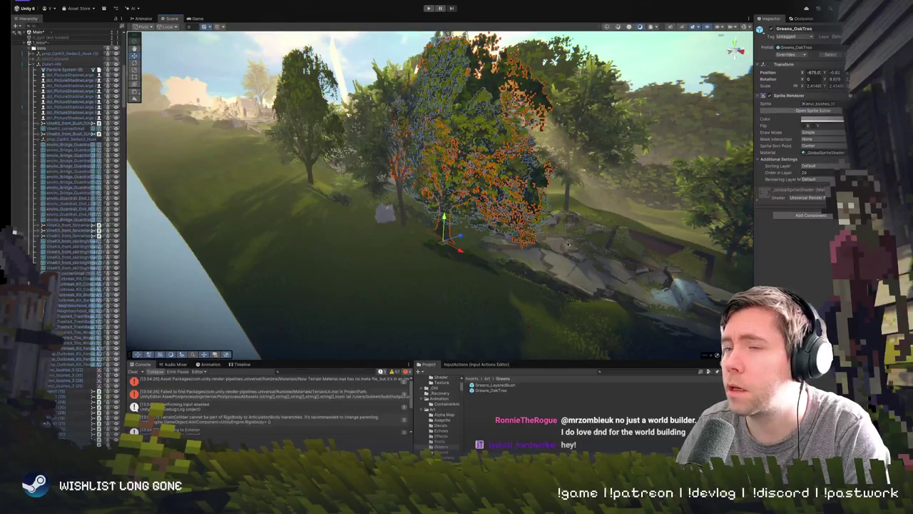
key("Delete")
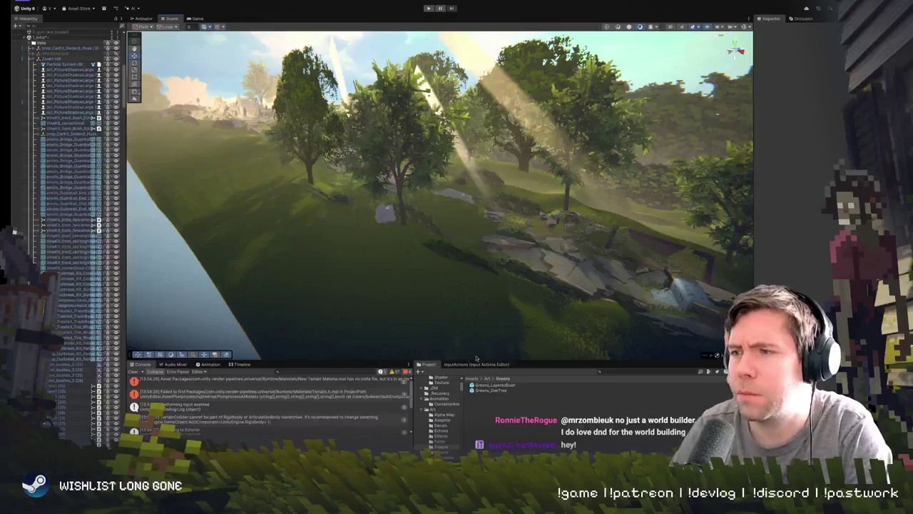
- Inspect the four layered bush parts and their layer choices in the Greens_OakTree prefab
double_click(501, 392)
left_click(164, 137)
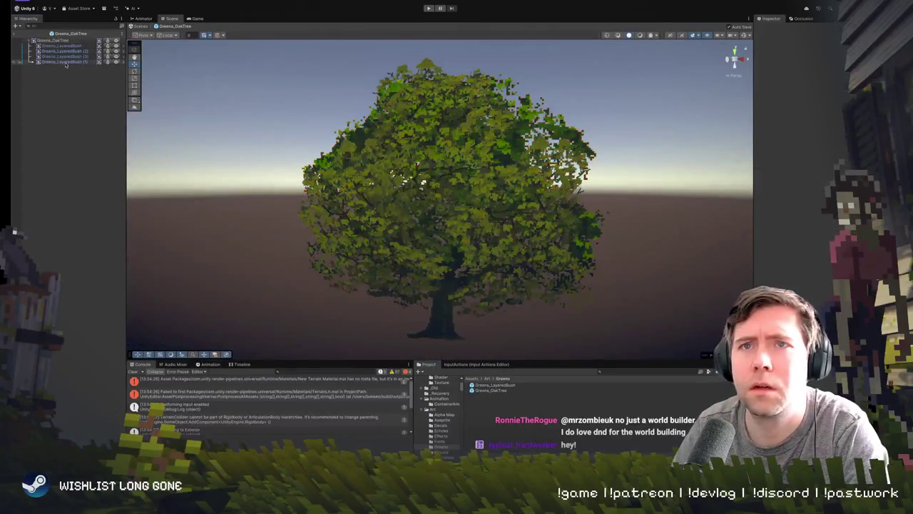
left_click(64, 61)
left_click(64, 46)
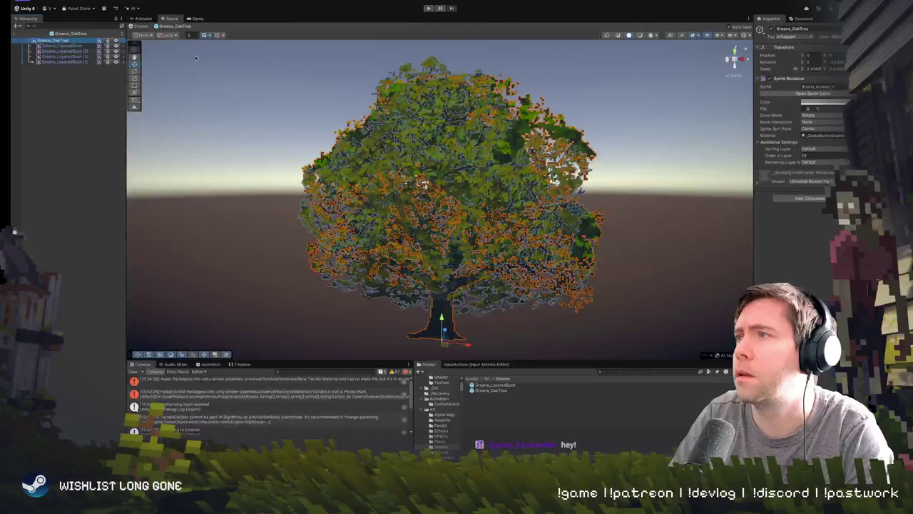
left_click_drag(195, 58, 614, 342)
left_click(828, 36)
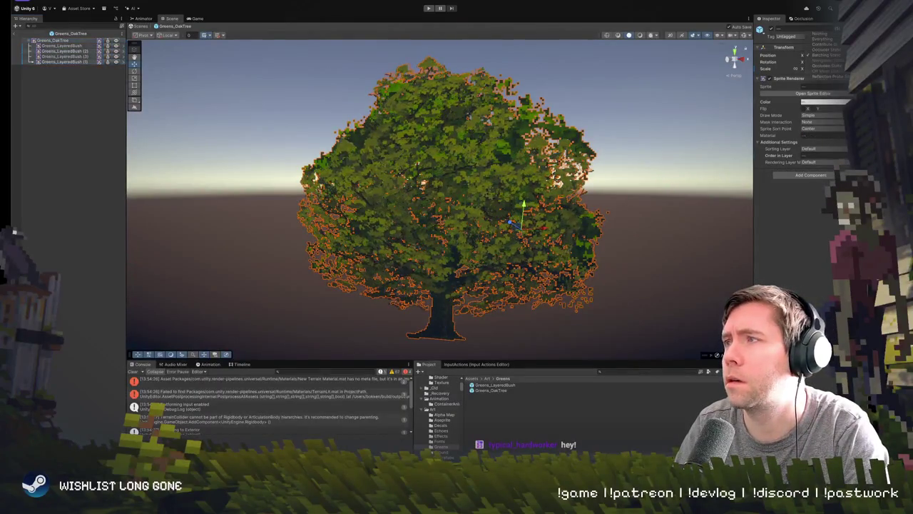
left_click(64, 107)
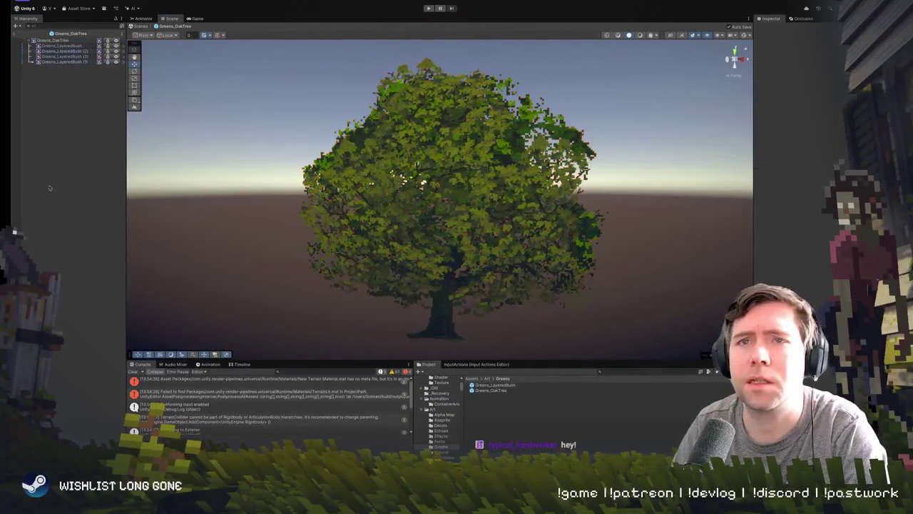
left_click(15, 34)
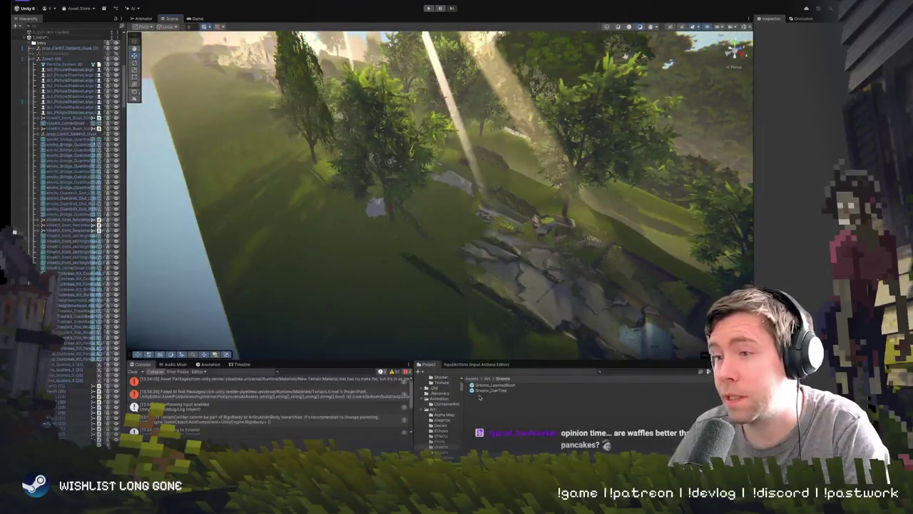
- Delete the old oak tree and drop a fresh Greens_OakTree onto the grassy slope
left_click(394, 234)
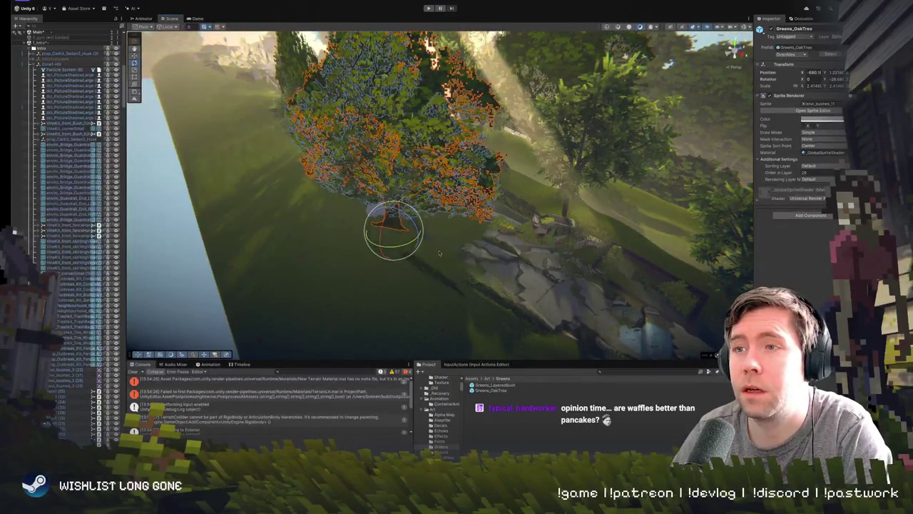
key("Delete")
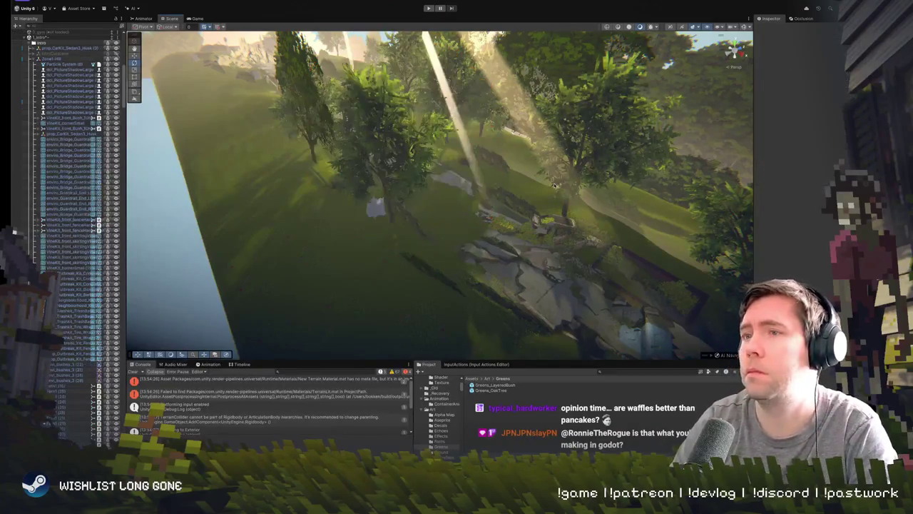
left_click(501, 391)
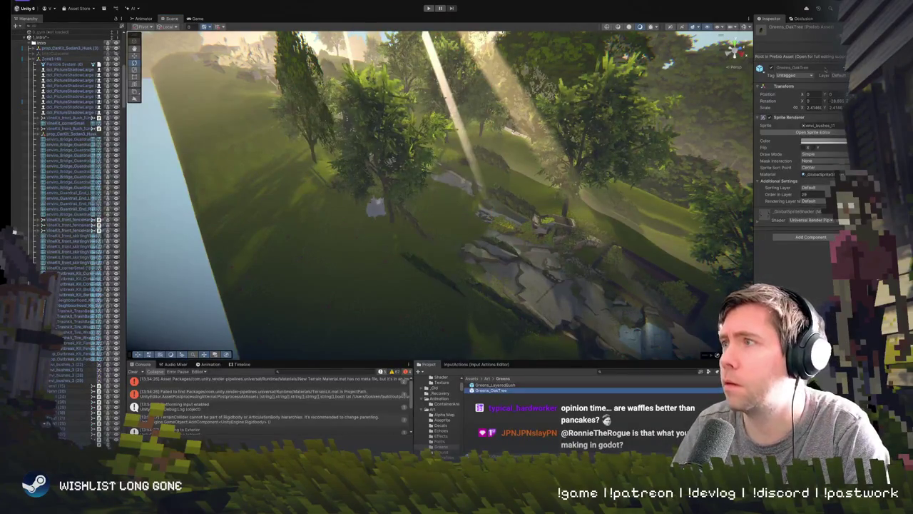
left_click(834, 100)
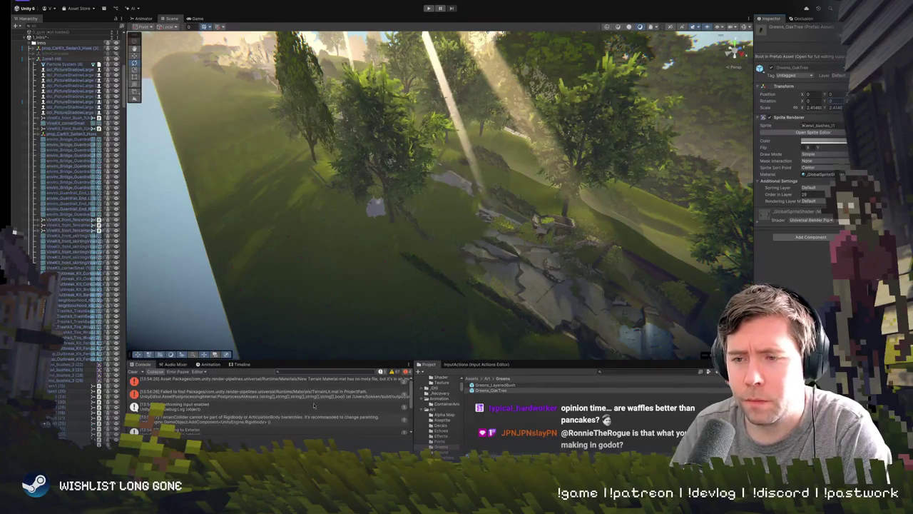
mouse_move(485, 391)
left_mouse_down()
mouse_move(431, 207)
mouse_move(428, 268)
left_mouse_up()
key("f")
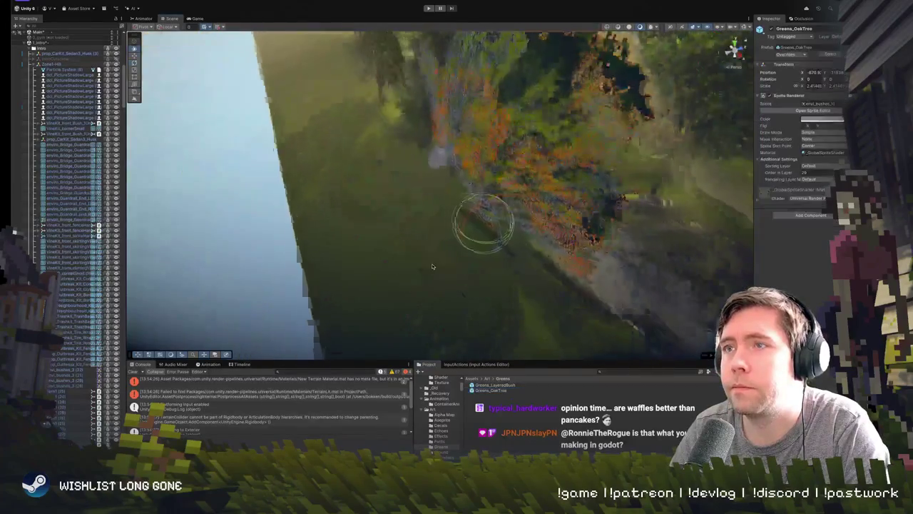
scroll(570, 154, "down", 3)
left_click_drag(571, 154, 450, 225)
- Shift the oak tree further to the right on the hillside
left_click(450, 226)
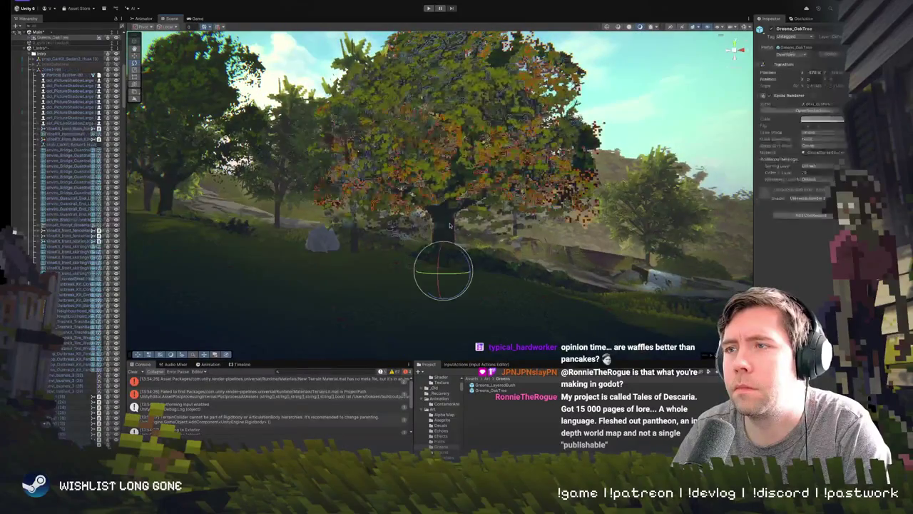
left_click_drag(443, 233, 444, 234)
mouse_move(559, 227)
left_mouse_down()
mouse_move(575, 225)
mouse_move(553, 187)
left_mouse_up()
key("Delete")
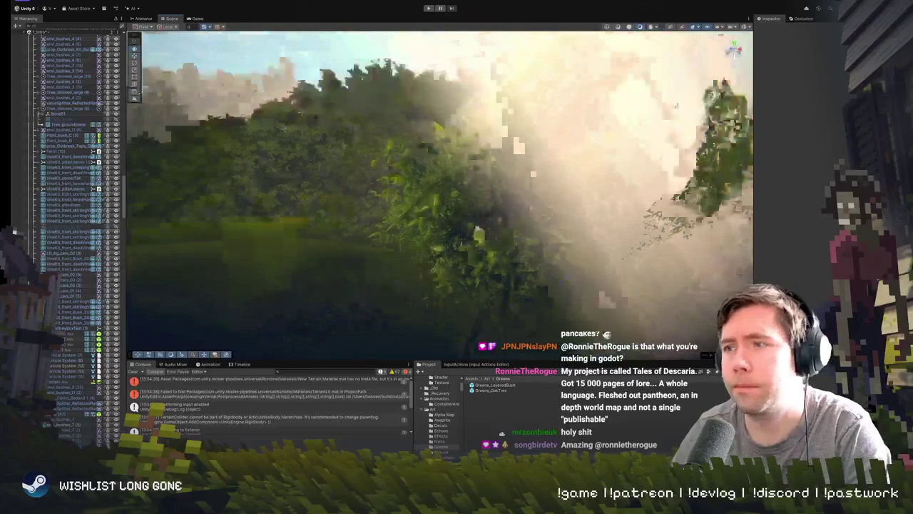
- Drag a new Greens_OakTree from the Project window onto the hill
left_click(499, 393)
mouse_move(500, 393)
left_mouse_down()
mouse_move(459, 194)
mouse_move(435, 200)
mouse_move(437, 179)
mouse_move(577, 129)
mouse_move(421, 118)
mouse_move(308, 152)
mouse_move(352, 199)
left_mouse_up()
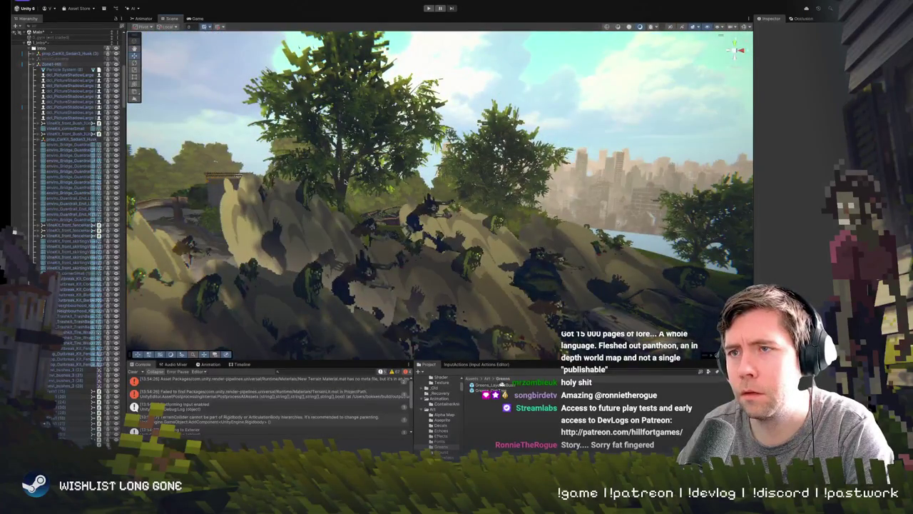
left_click(402, 229)
- Delete the first large tree together with its parent Tree_skinned_large (2)
key("f")
left_click_drag(401, 229, 346, 231)
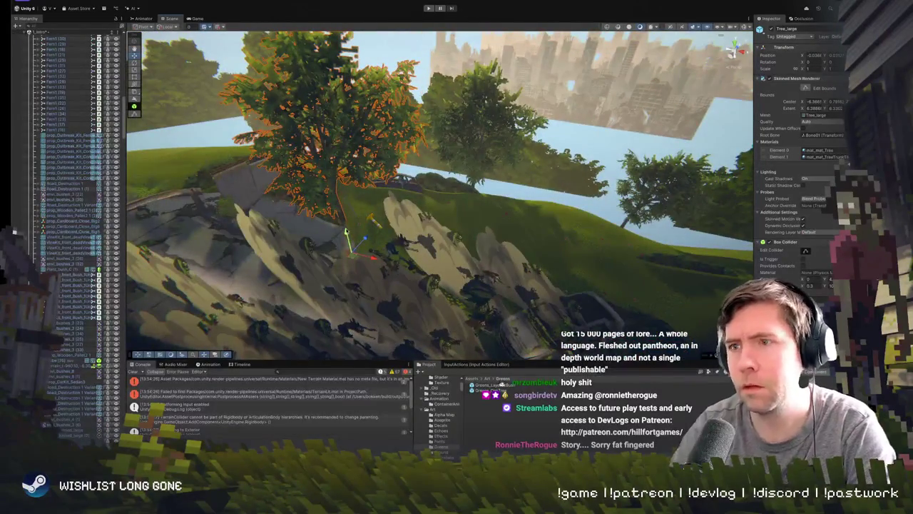
left_click(346, 231)
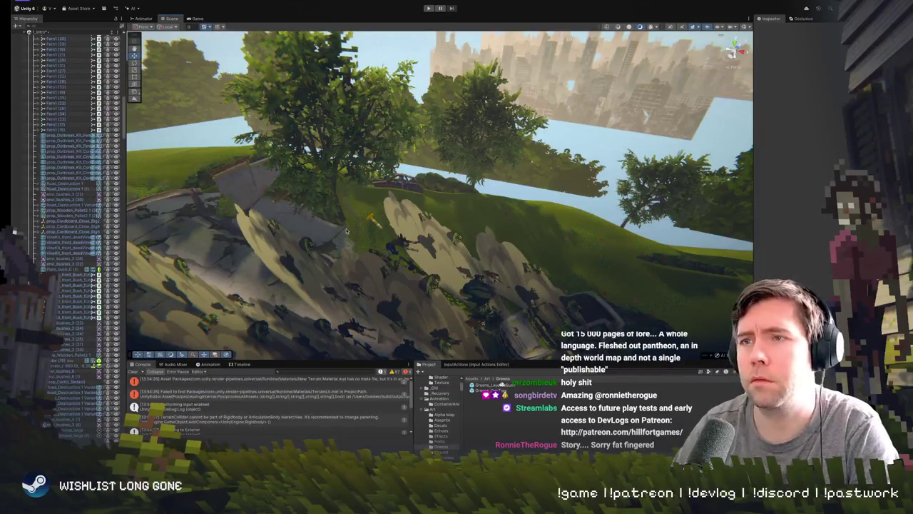
left_click(338, 215)
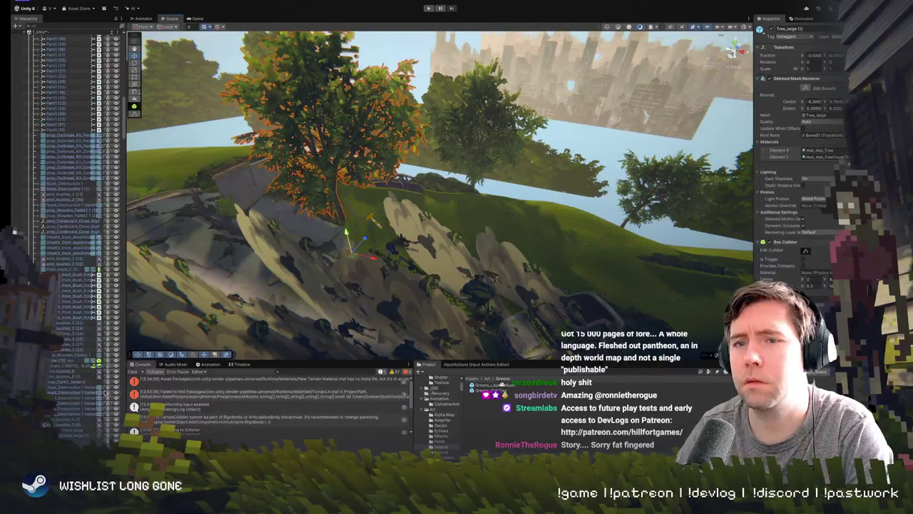
left_click(346, 231)
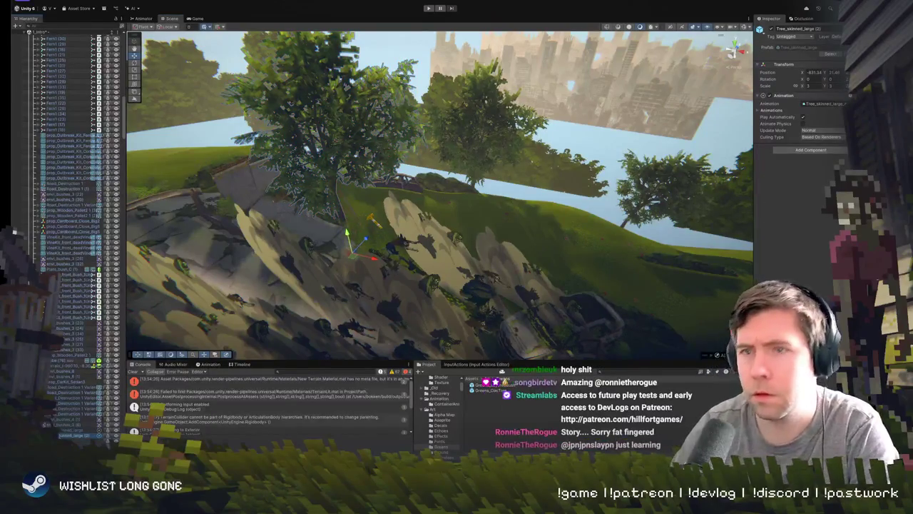
key("Delete")
- Delete the next large tree and the one by the hedge, Tree_skinned_large (12)
left_click_drag(332, 252, 402, 193)
left_click(402, 193)
left_click(402, 189)
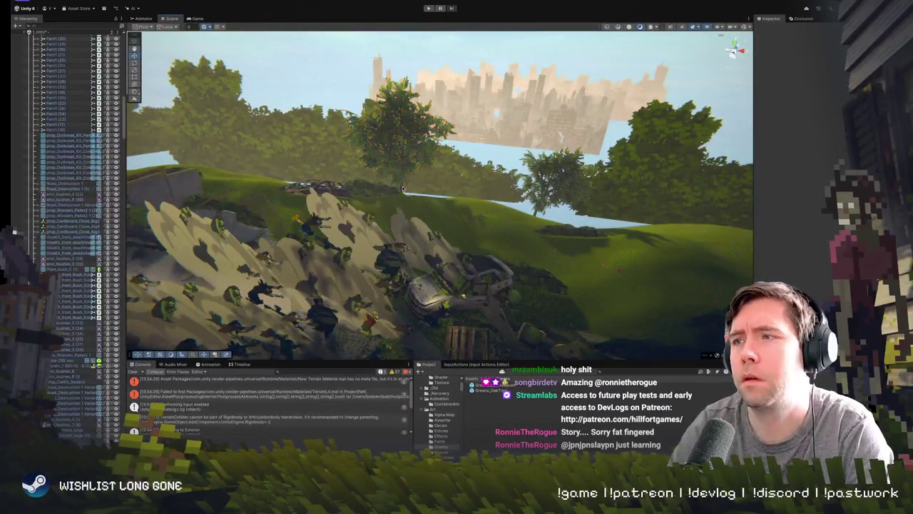
left_click(402, 190)
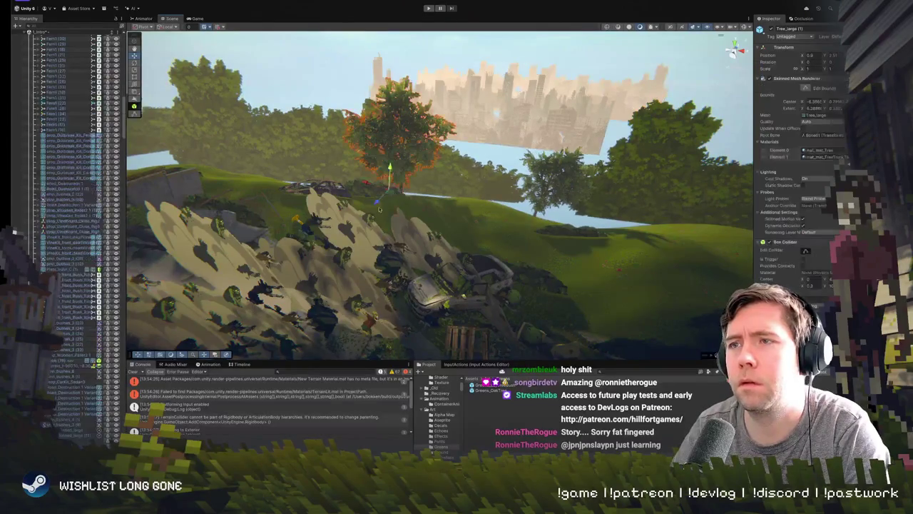
key("Delete")
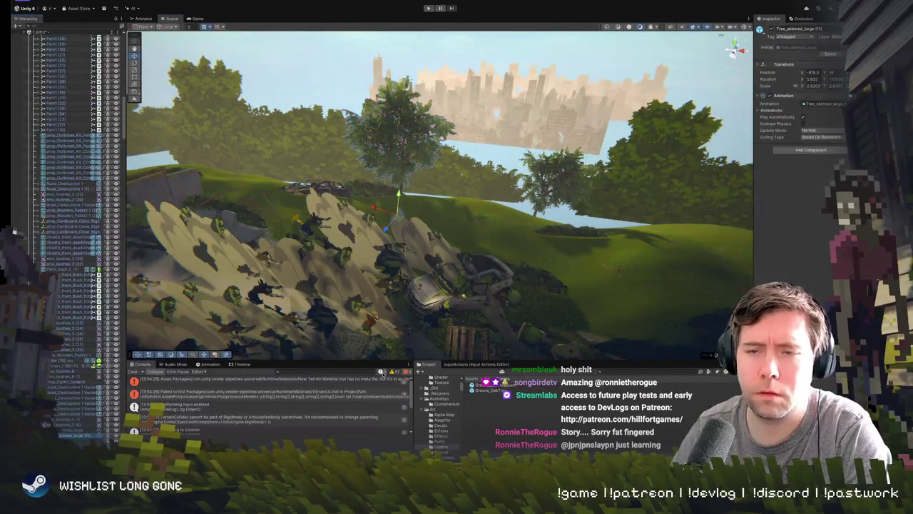
scroll(440, 194, "up", 5)
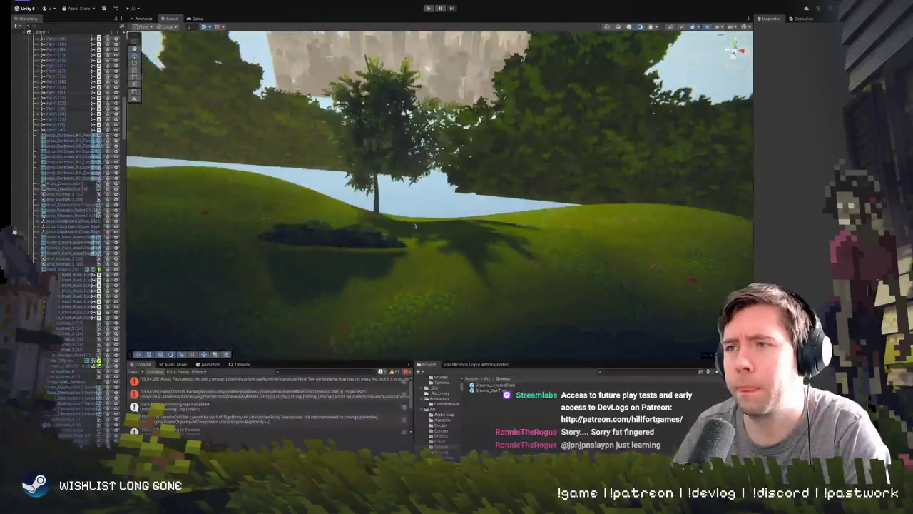
left_click(375, 174)
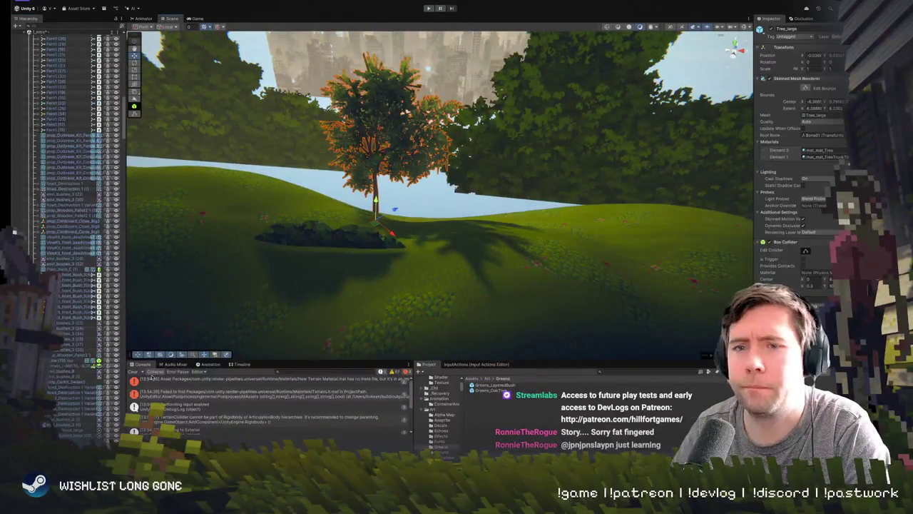
left_click(72, 434)
key("Delete")
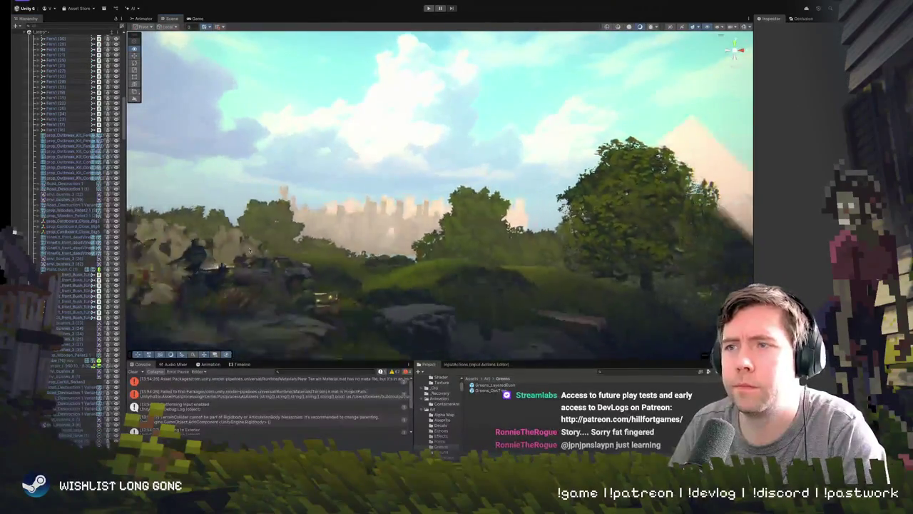
- Duplicate Greens_OakTree (1) with Ctrl+D and frame the copy Greens_OakTree (2)
left_click(489, 273)
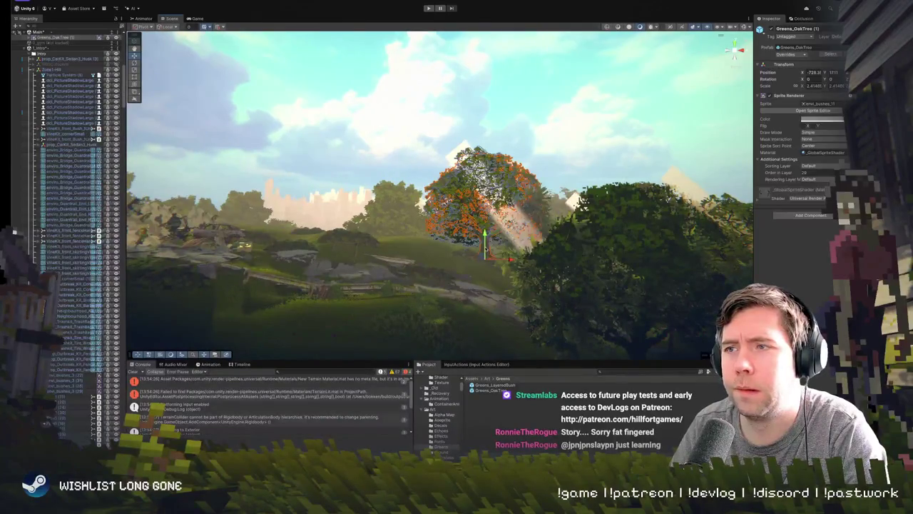
key("ctrl+d")
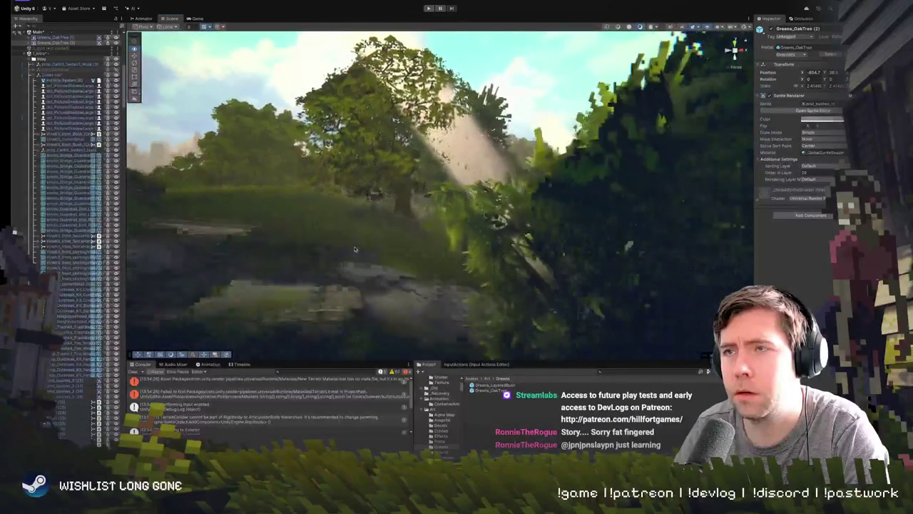
left_click(476, 125)
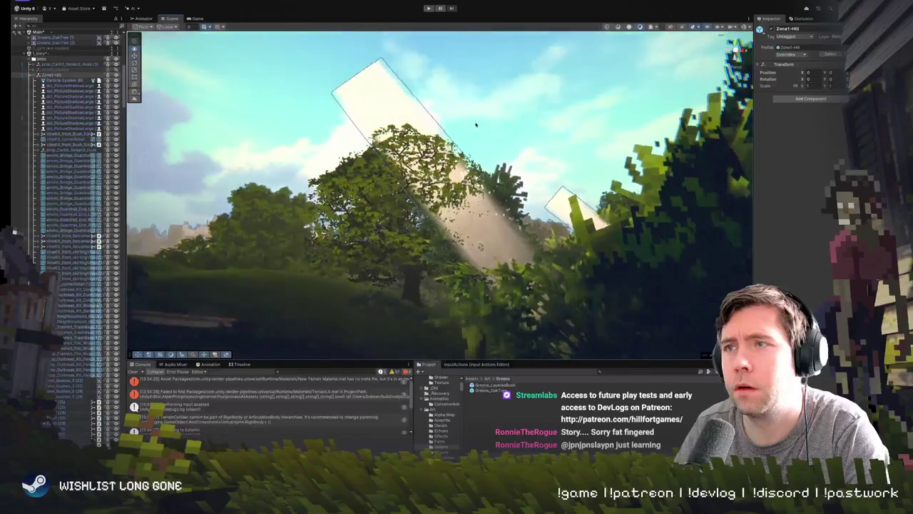
left_click(578, 146)
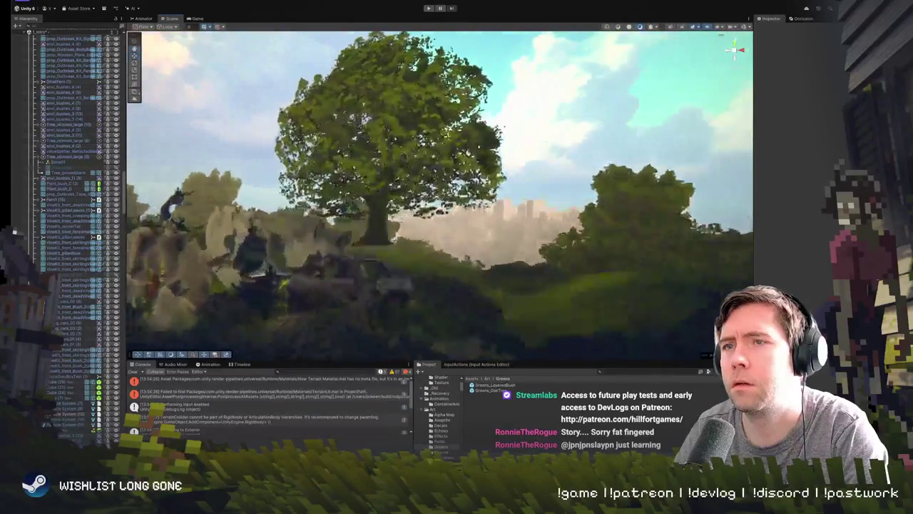
left_click(406, 238)
key("f")
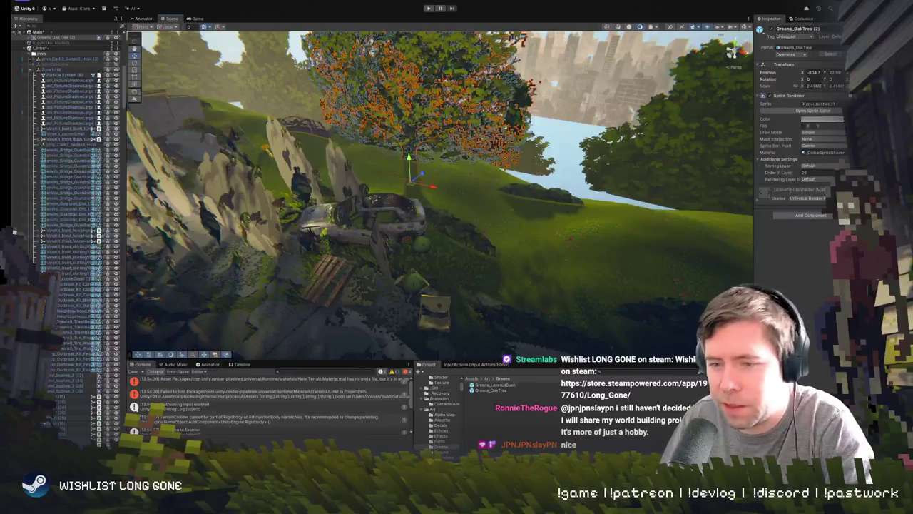
scroll(438, 192, "down", 5)
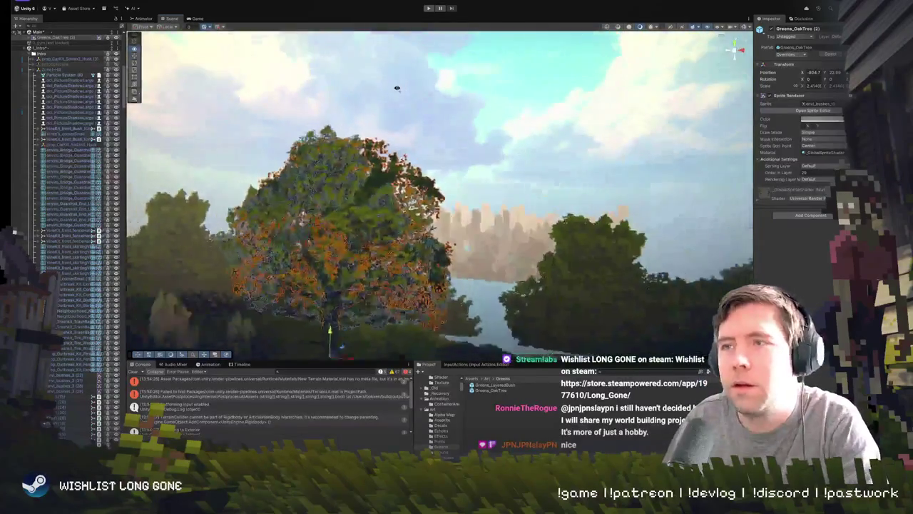
scroll(439, 192, "up", 5)
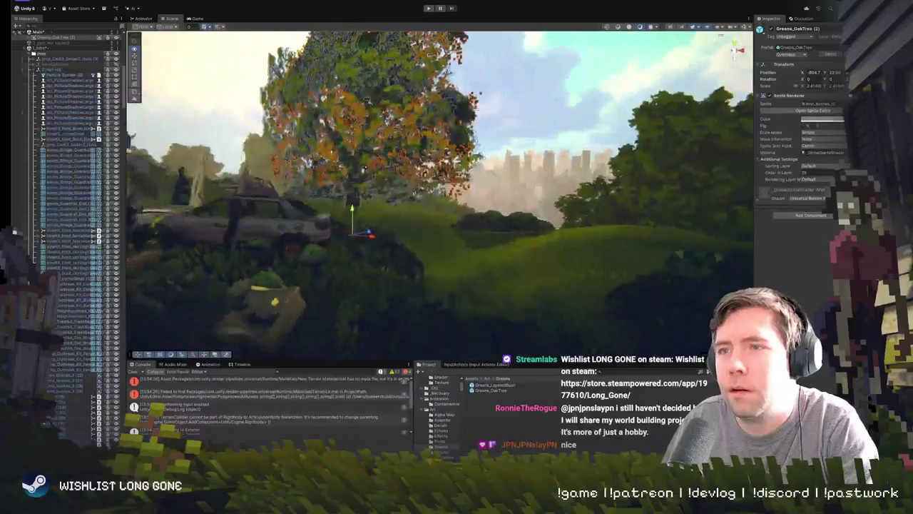
scroll(438, 192, "down", 2)
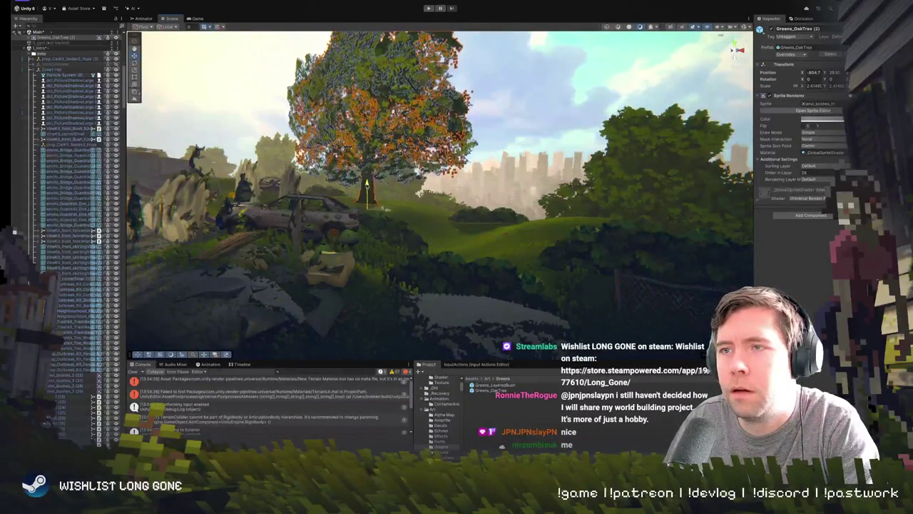
scroll(439, 193, "up", 3)
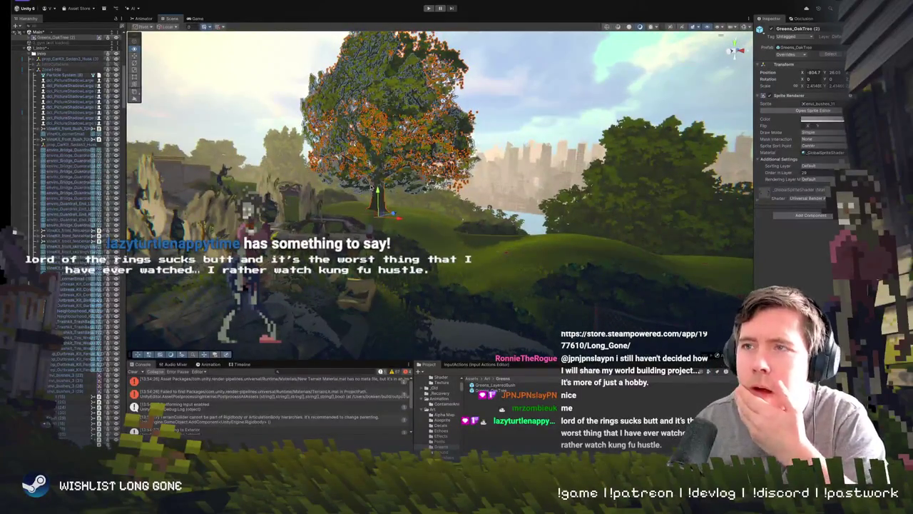
scroll(439, 193, "up", 5)
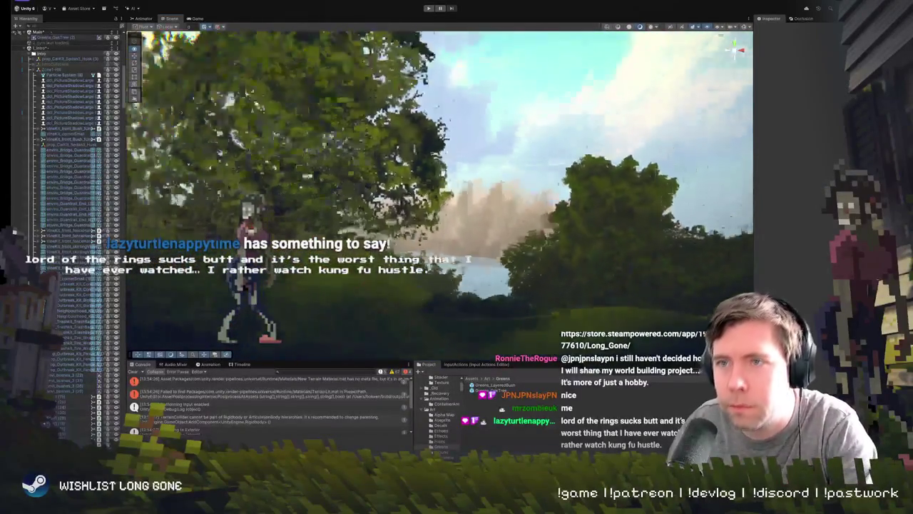
scroll(413, 196, "down", 5)
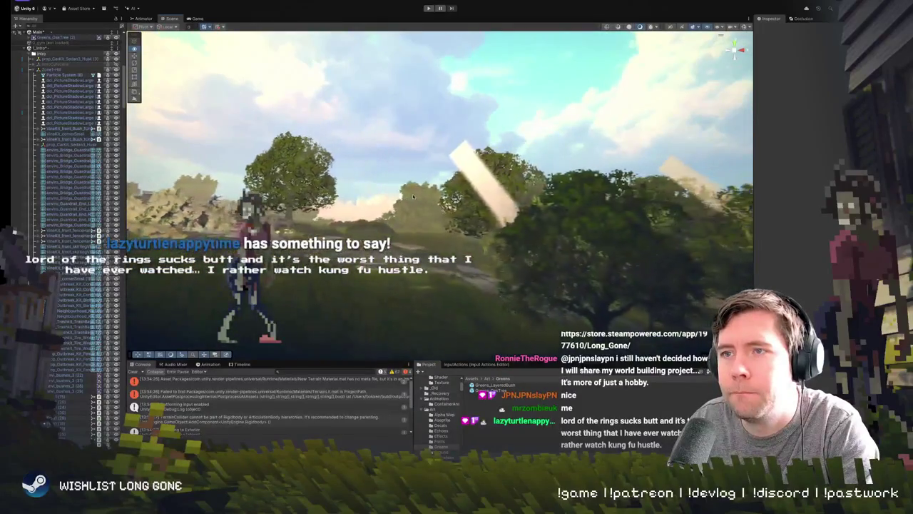
scroll(413, 196, "down", 1)
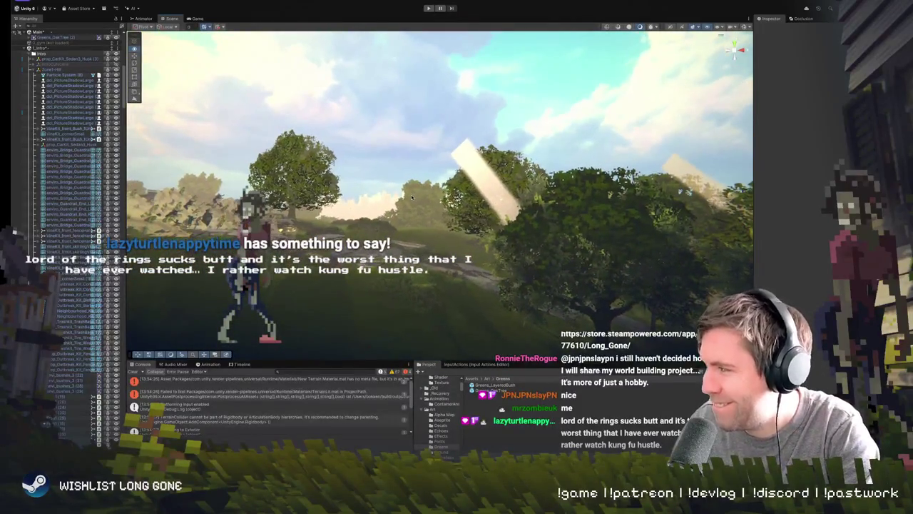
scroll(412, 197, "up", 5)
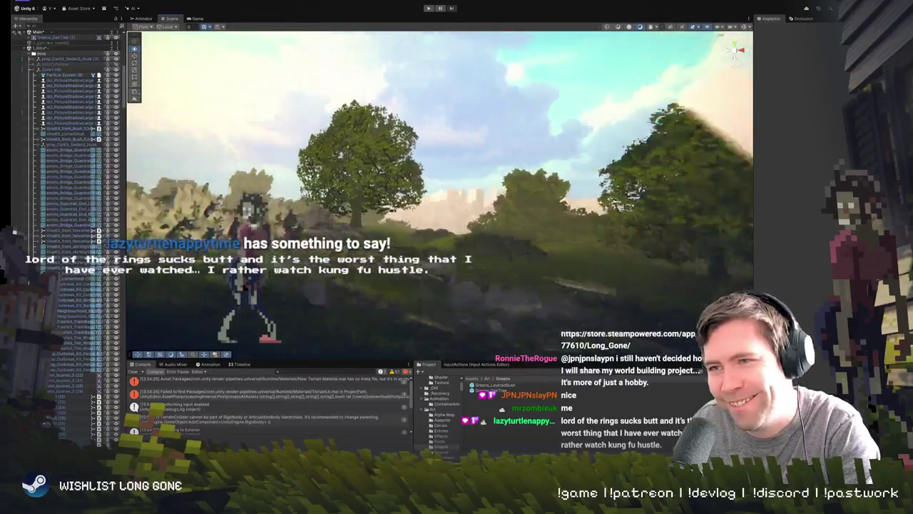
scroll(412, 197, "down", 5)
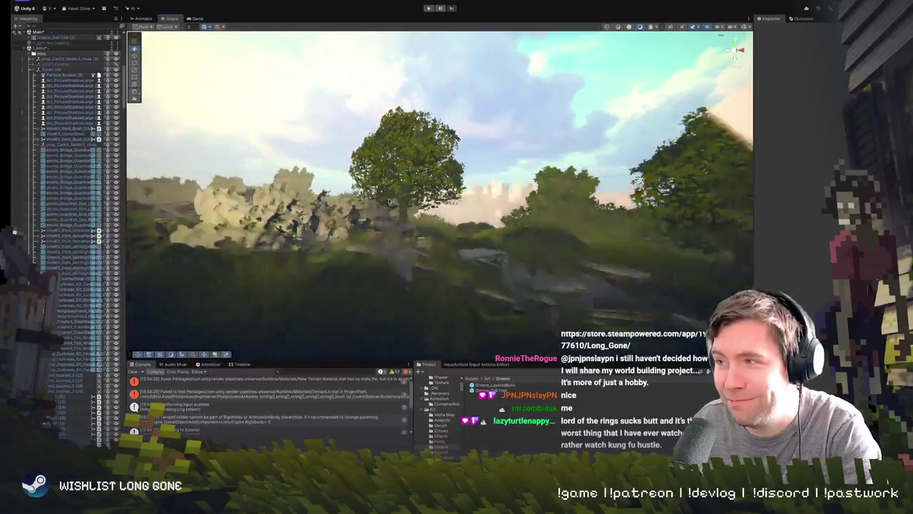
scroll(411, 196, "up", 2)
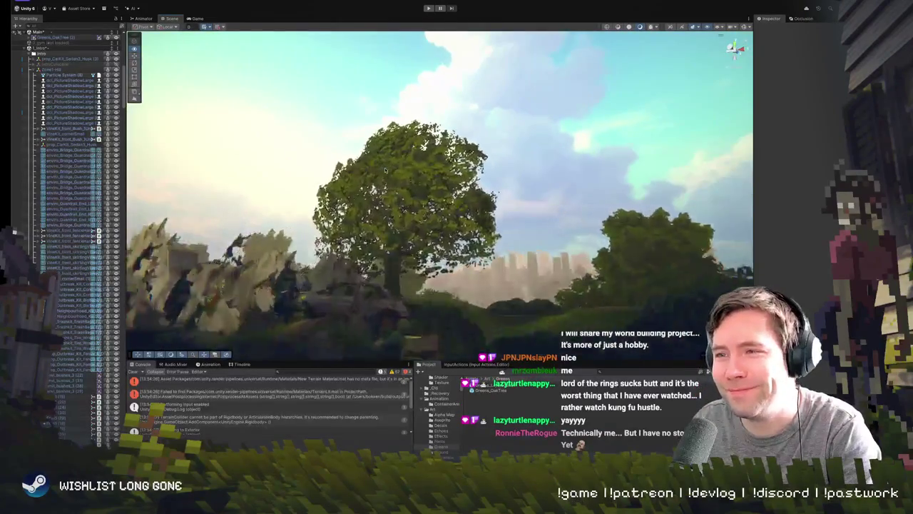
- Fly up close to the oak tree on the hill and move it slightly left along X
mouse_move(385, 171)
left_mouse_down()
mouse_move(390, 255)
mouse_move(384, 240)
mouse_move(318, 262)
left_mouse_up()
left_click(384, 237)
key("a")
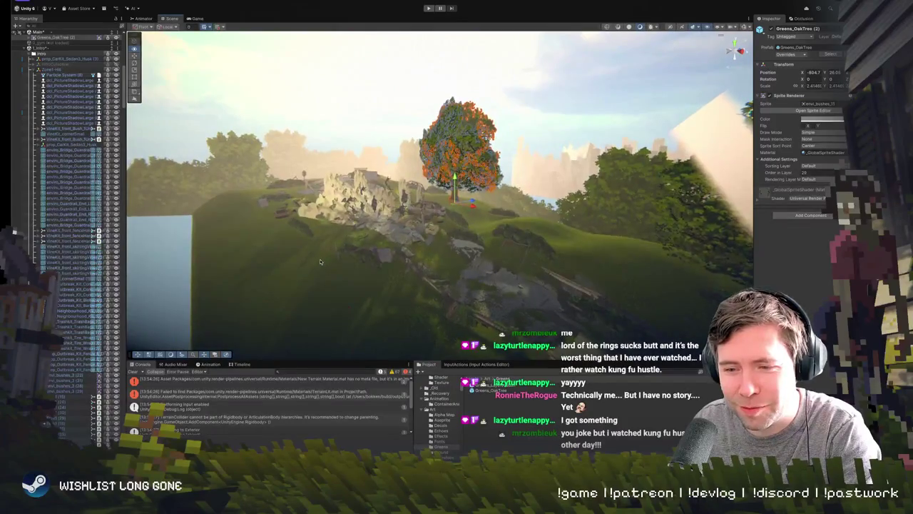
key("w")
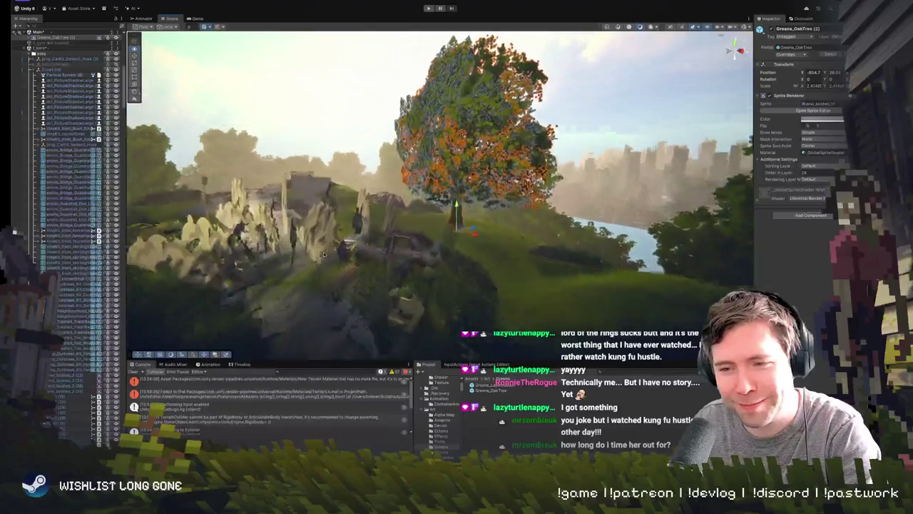
key("s")
key("w")
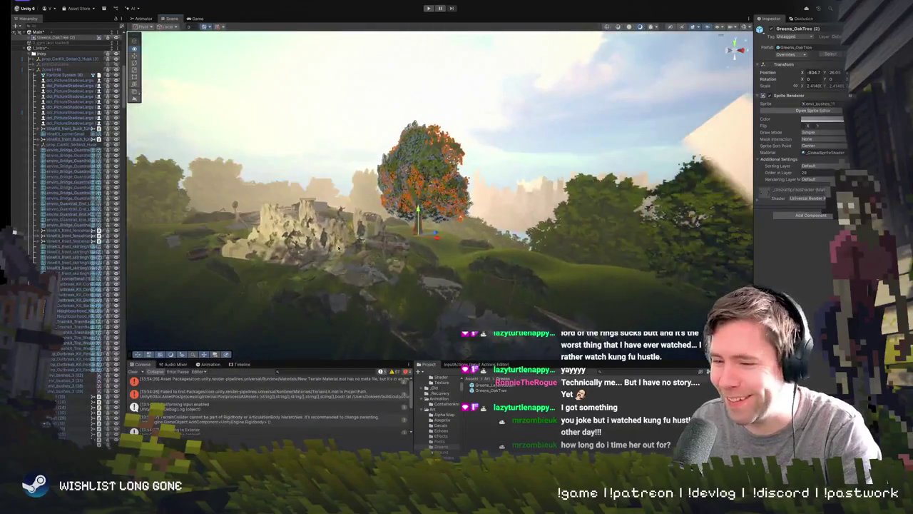
key("a")
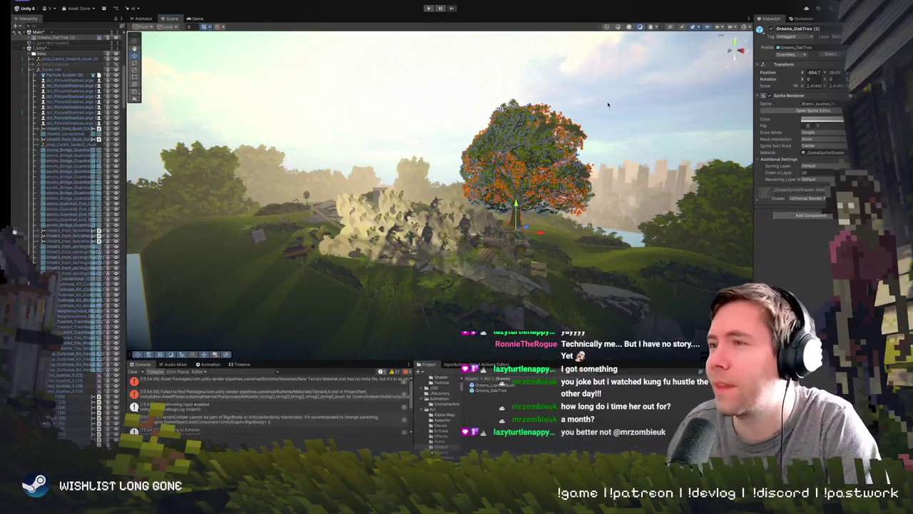
key("w")
scroll(509, 222, "down", 3)
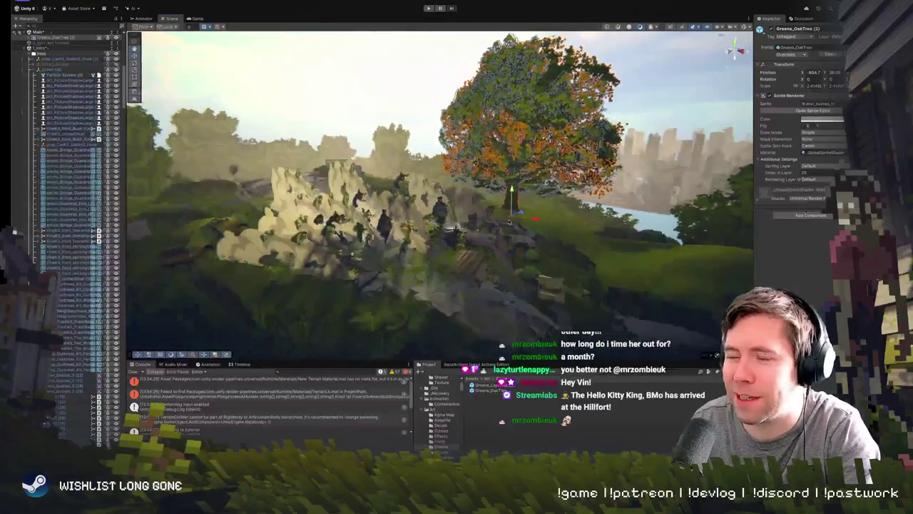
mouse_move(526, 214)
left_mouse_down()
mouse_move(428, 204)
mouse_move(528, 217)
mouse_move(463, 206)
left_mouse_up()
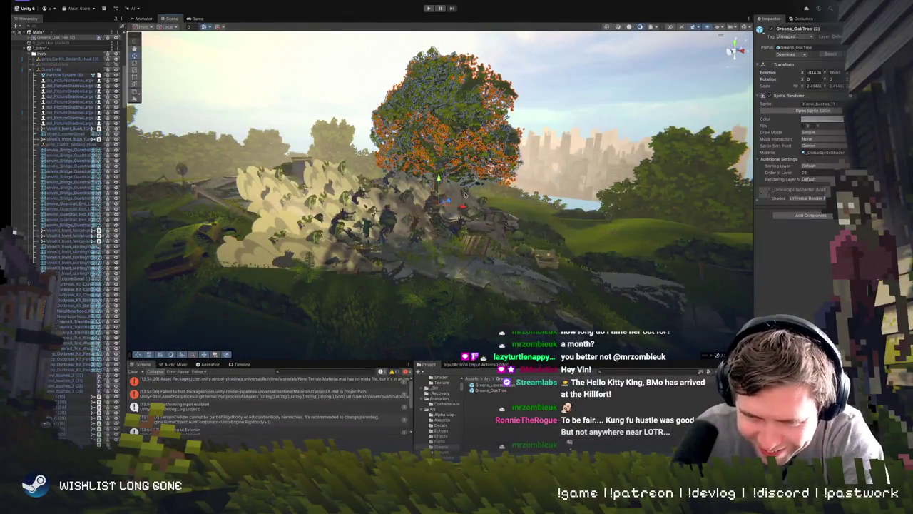
mouse_move(426, 219)
left_mouse_down()
mouse_move(452, 183)
mouse_move(450, 209)
mouse_move(464, 122)
mouse_move(451, 27)
left_mouse_up()
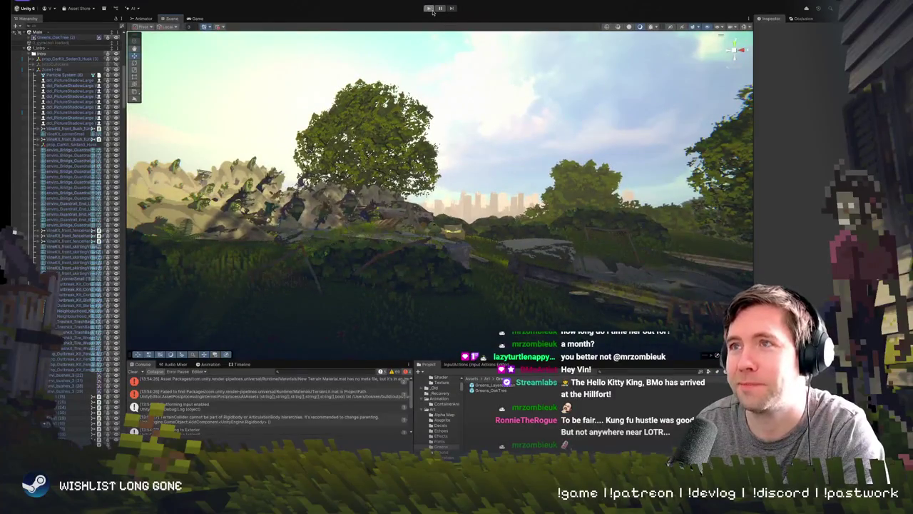
- Play-test by running the character left and under the bridge, then stop Play mode
left_click(430, 9)
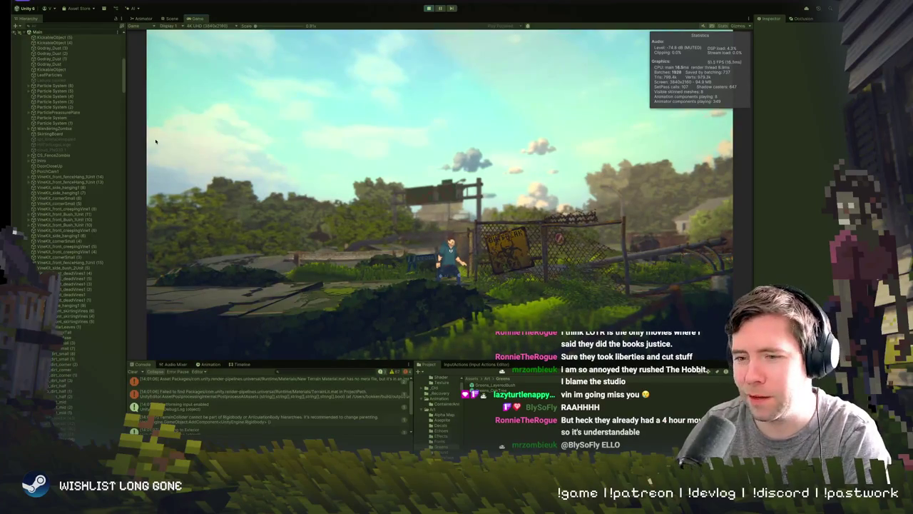
key("a")
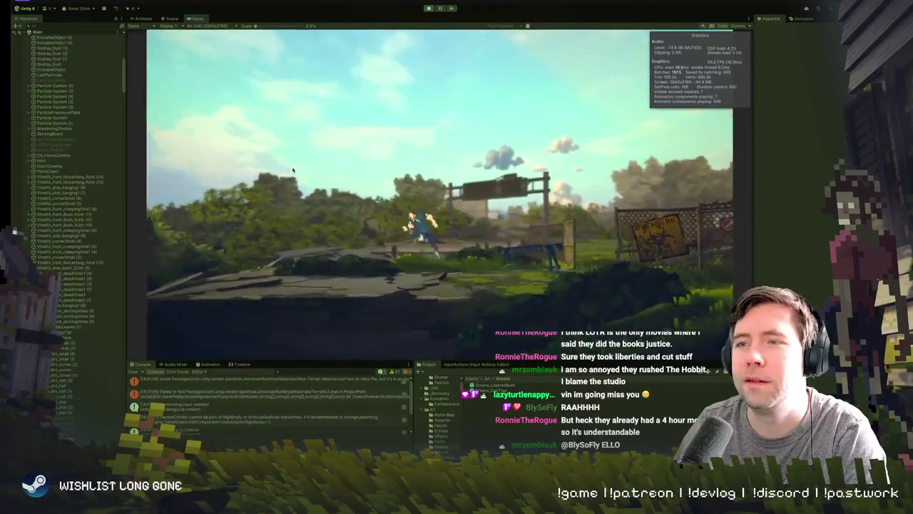
key("a")
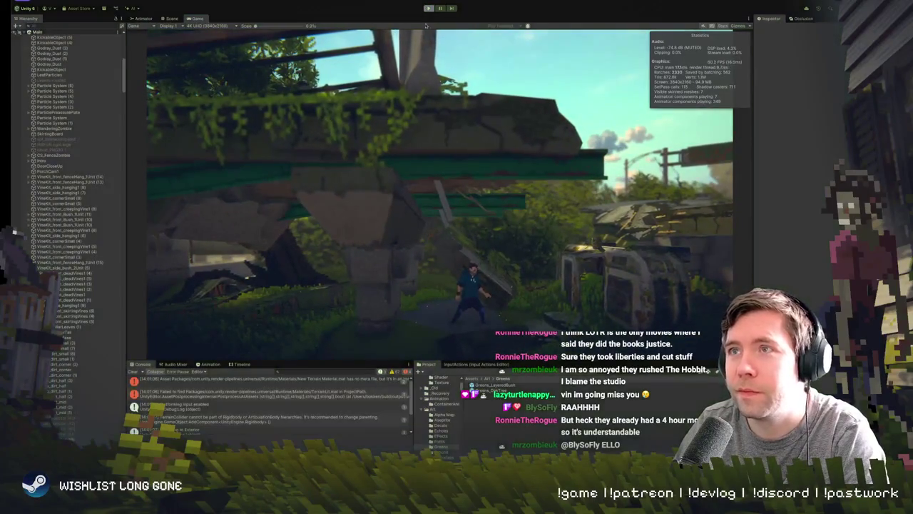
key("ctrl+p")
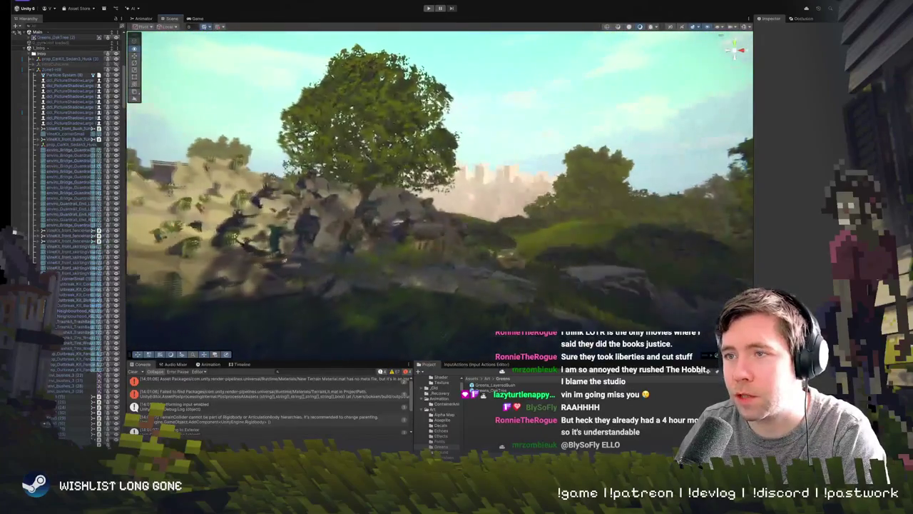
- Select the Greens_OakTree (2) oak on the hill in the Scene view
scroll(391, 136, "up", 5)
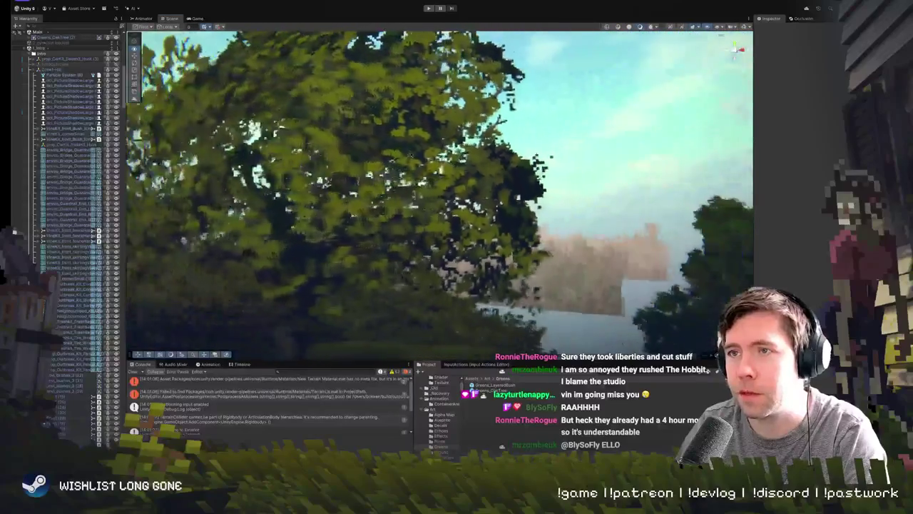
scroll(410, 154, "down", 5)
left_click(410, 154)
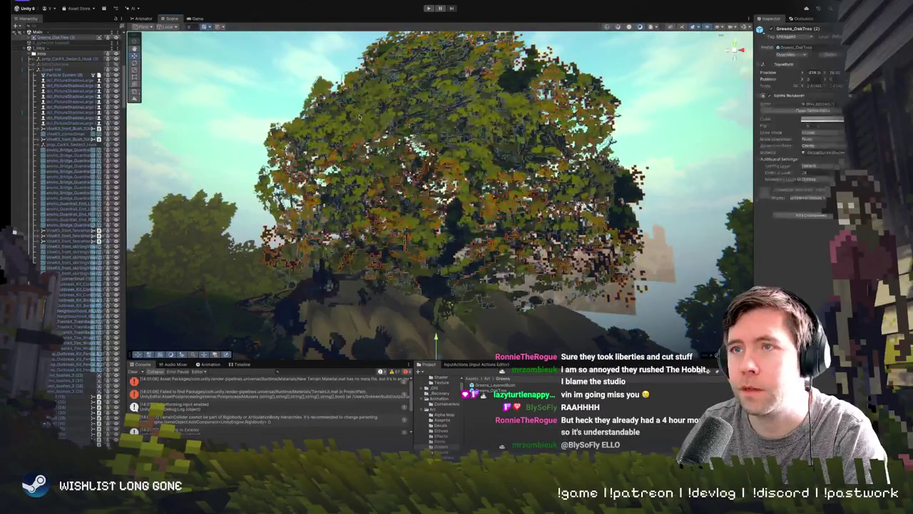
- Open Greens_OakTree in Prefab mode and frame a Greens_LayeredBush at the tree's edge
double_click(410, 154)
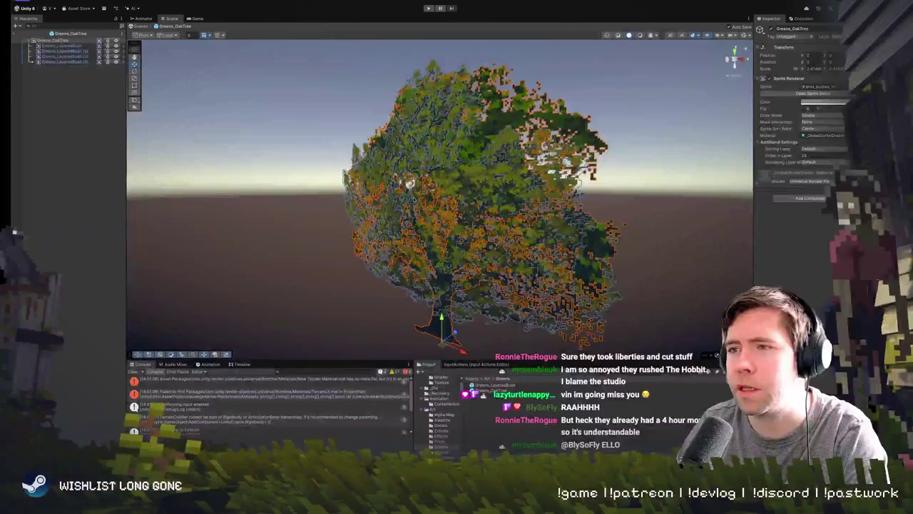
mouse_move(410, 183)
left_mouse_down()
mouse_move(734, 57)
mouse_move(371, 143)
mouse_move(480, 253)
left_mouse_up()
left_click(423, 165)
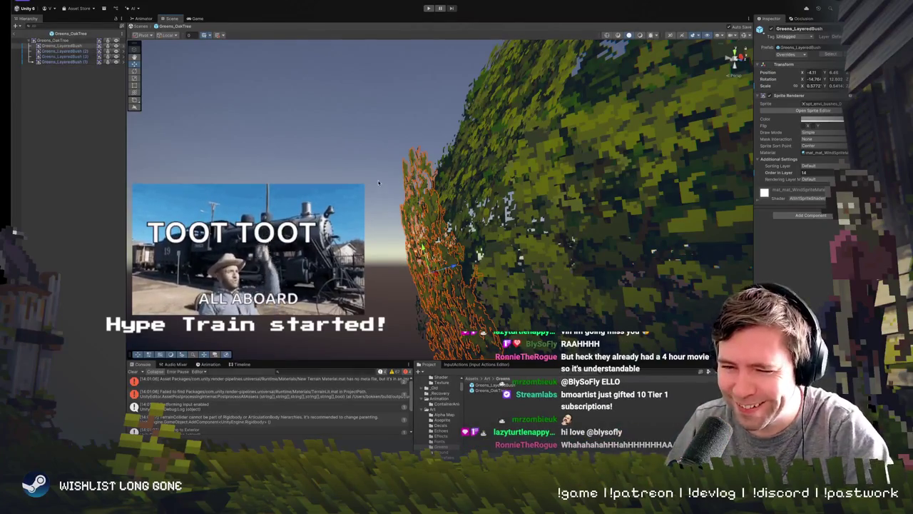
key("f")
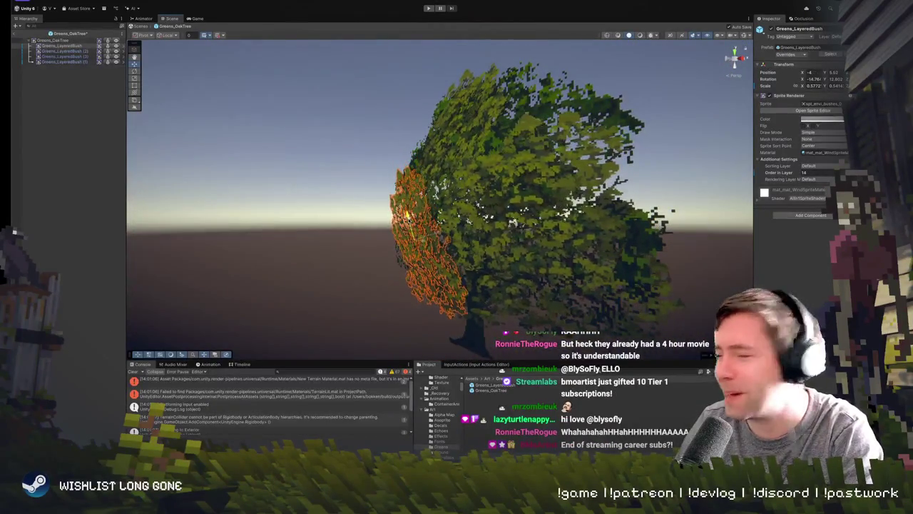
scroll(392, 241, "up", 5)
scroll(392, 240, "down", 4)
scroll(391, 241, "up", 3)
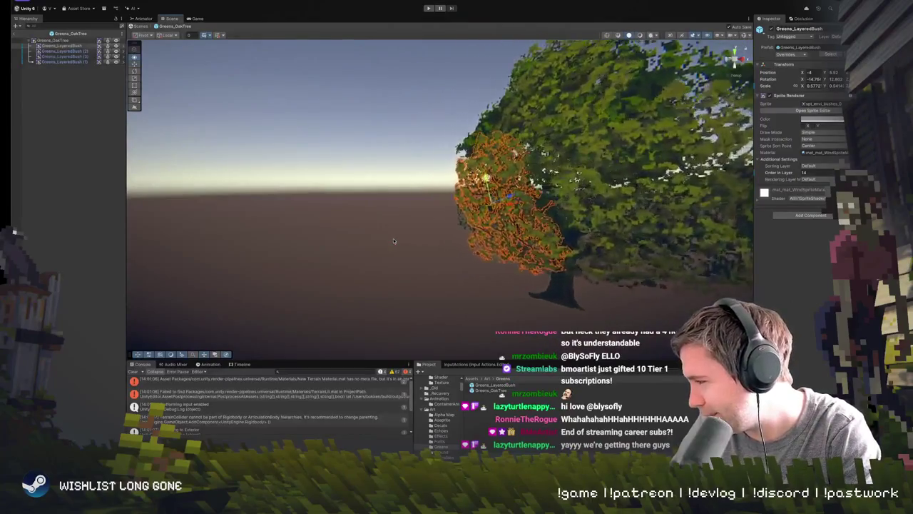
scroll(389, 243, "down", 3)
scroll(389, 240, "up", 3)
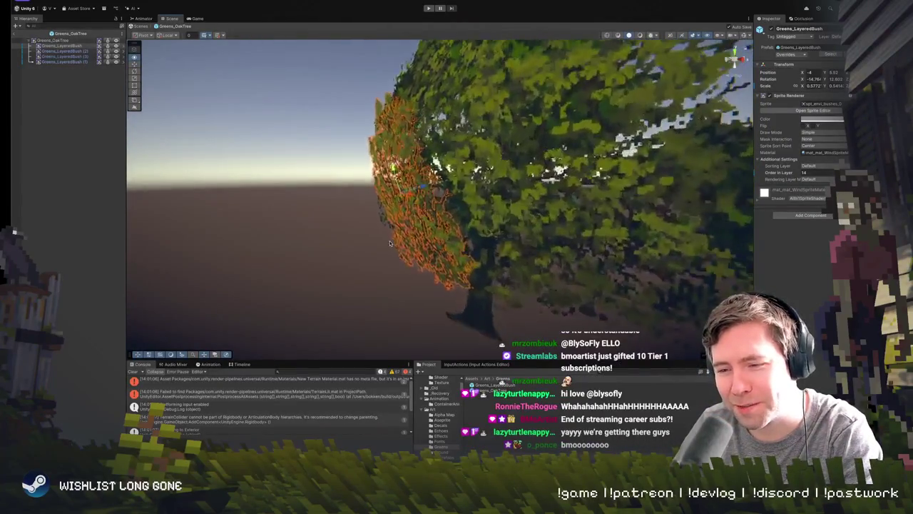
scroll(389, 240, "down", 5)
scroll(389, 240, "up", 3)
scroll(389, 241, "down", 3)
- Orbit and zoom around the prefab so the chosen bush sits in front of the trunk
mouse_move(388, 240)
left_mouse_down()
mouse_move(509, 237)
mouse_move(553, 255)
left_mouse_up()
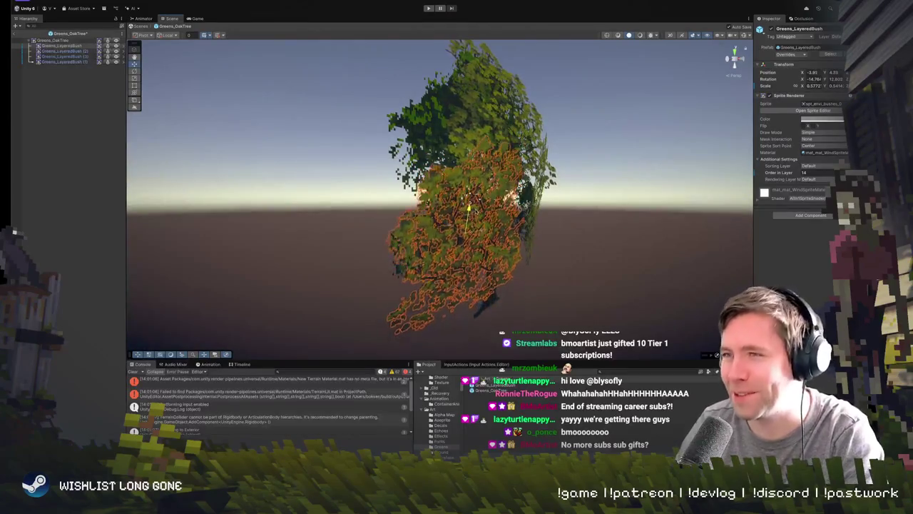
left_click_drag(414, 241, 393, 241)
scroll(393, 241, "up", 5)
scroll(393, 241, "down", 5)
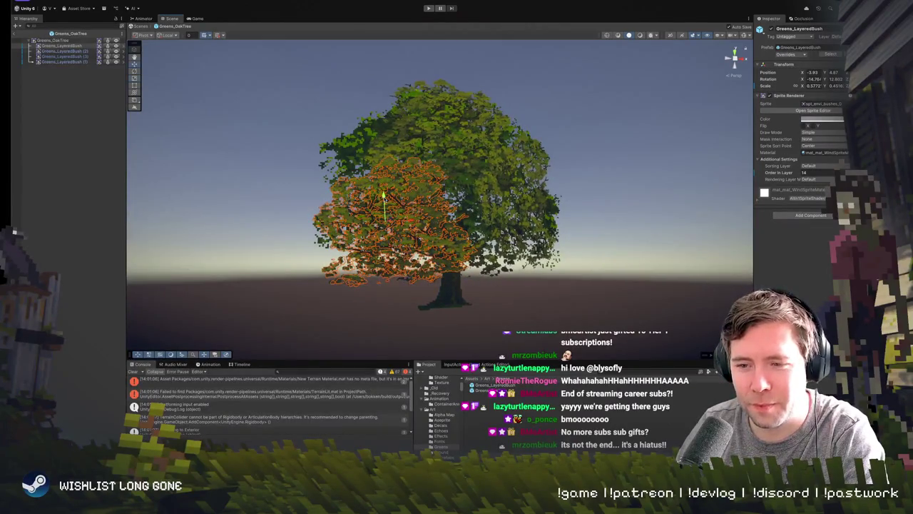
left_click_drag(384, 194, 408, 197)
scroll(409, 194, "up", 4)
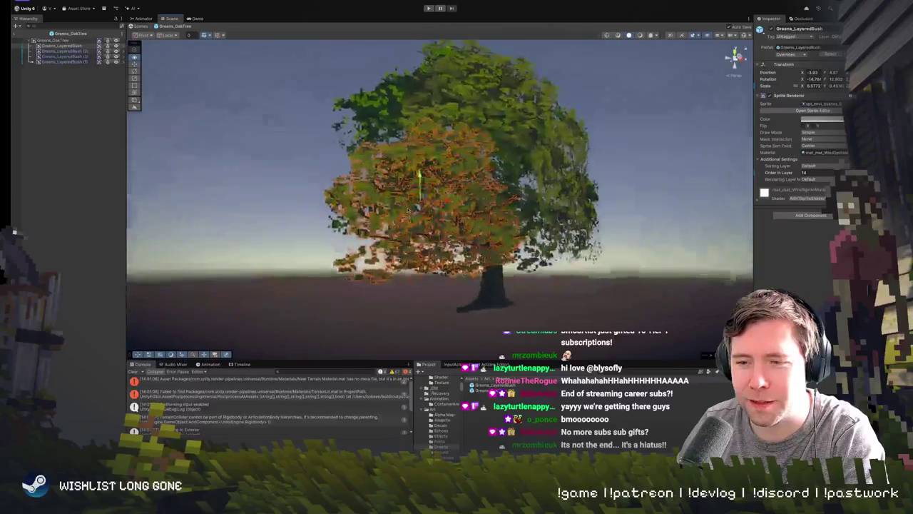
scroll(410, 192, "down", 2)
scroll(411, 191, "up", 4)
scroll(412, 191, "down", 5)
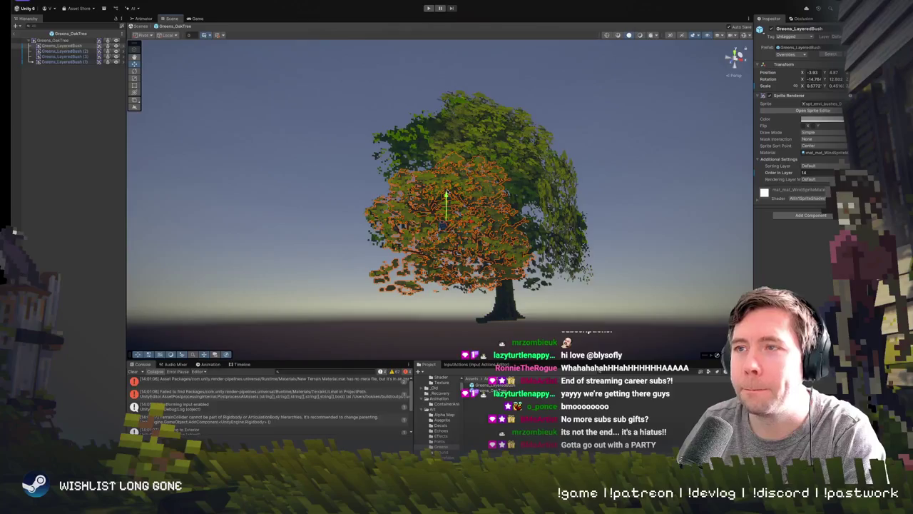
left_click_drag(446, 178, 403, 212)
scroll(404, 212, "down", 3)
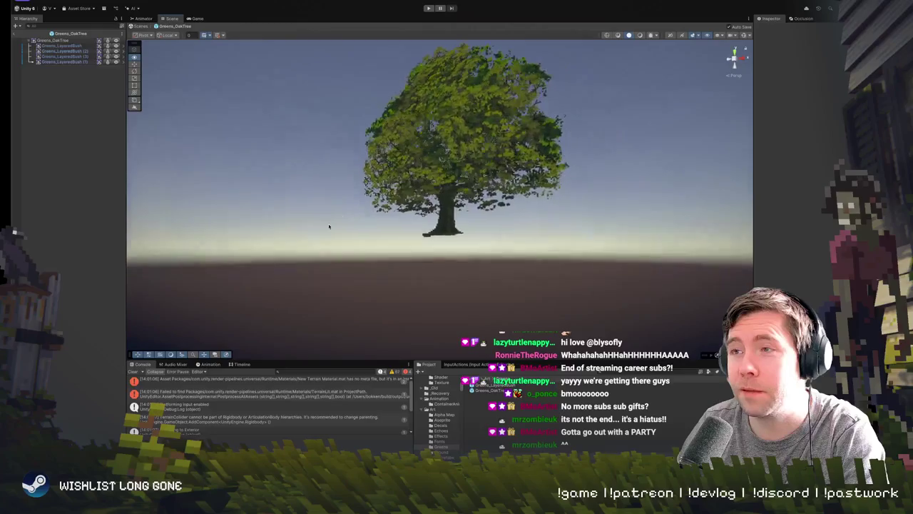
scroll(404, 213, "up", 5)
scroll(403, 213, "down", 5)
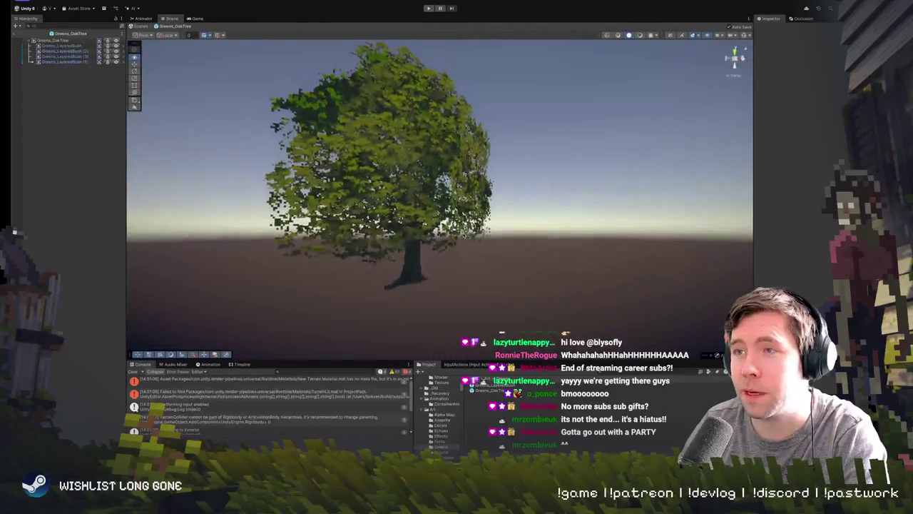
- Select the layered bush on the tree's left side, then clear the selection
left_click(403, 213)
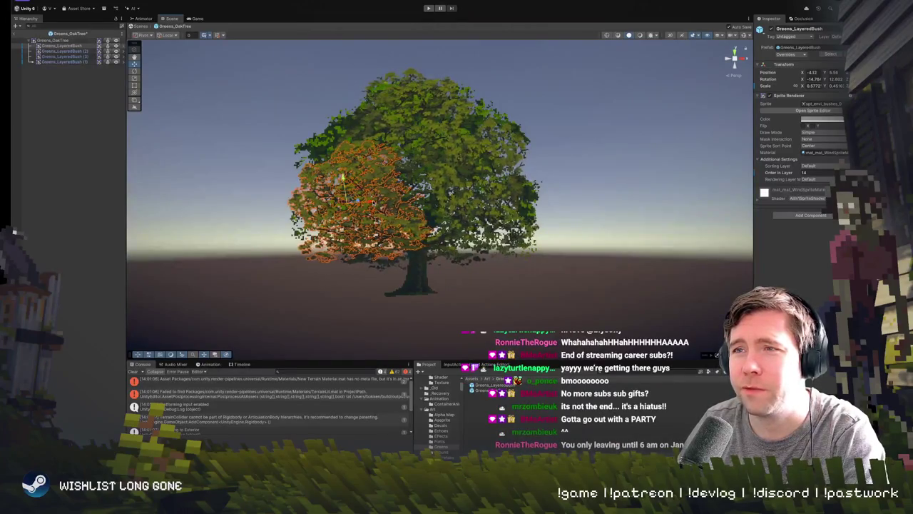
scroll(404, 213, "up", 2)
left_click(349, 232)
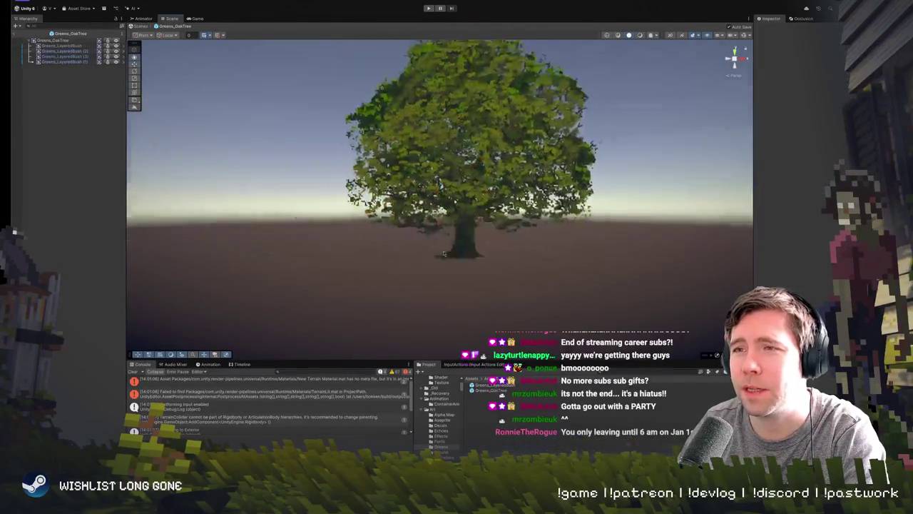
- Inspect the second Greens_LayeredBush sprite up close, then deselect it
scroll(348, 232, "up", 4)
mouse_move(349, 232)
left_mouse_down()
mouse_move(310, 237)
mouse_move(451, 225)
mouse_move(557, 203)
mouse_move(447, 256)
left_mouse_up()
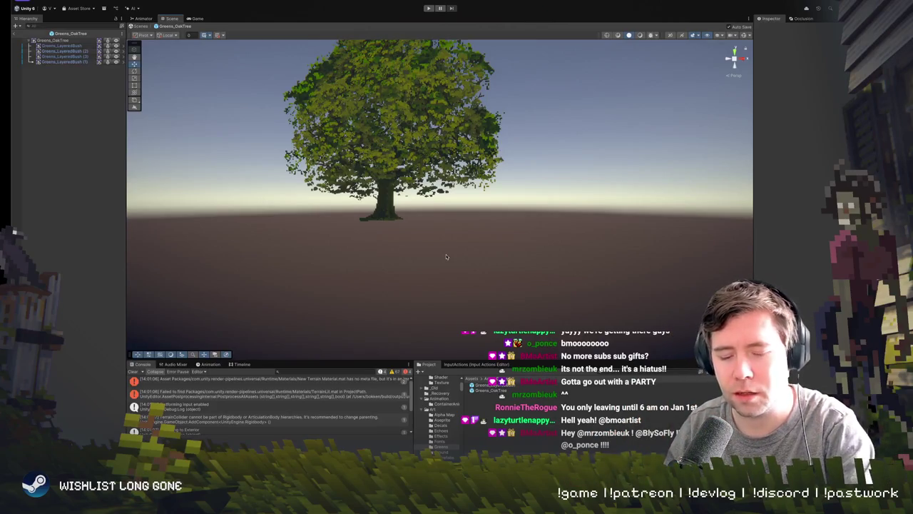
mouse_move(469, 266)
left_mouse_down()
mouse_move(504, 180)
mouse_move(526, 179)
left_mouse_up()
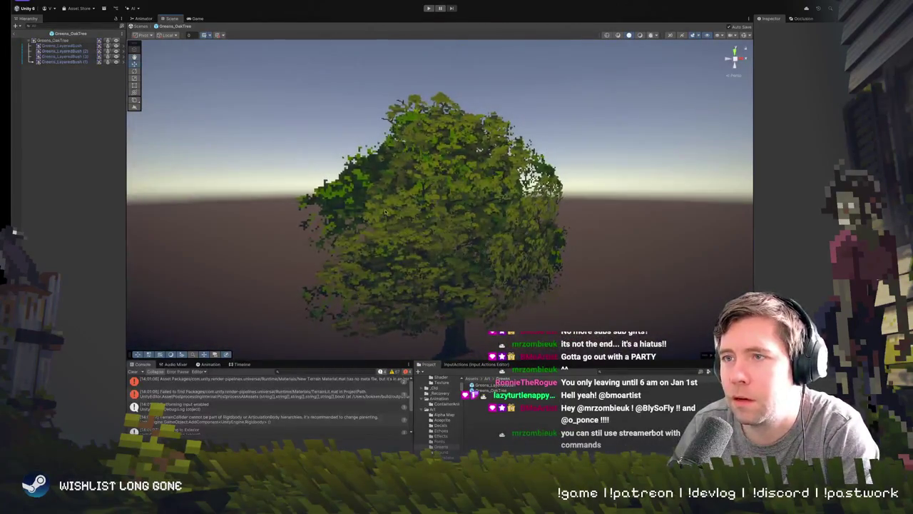
left_click(386, 202)
left_click(382, 200)
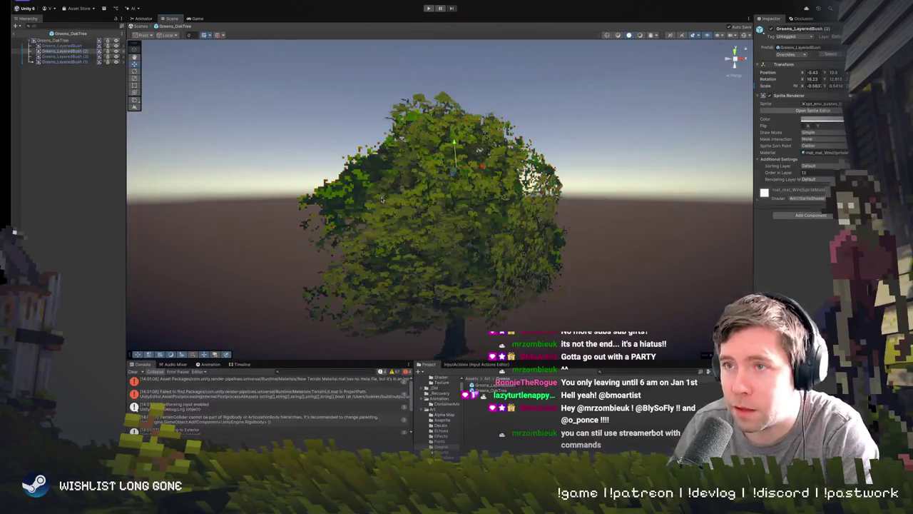
left_click_drag(485, 240, 529, 181)
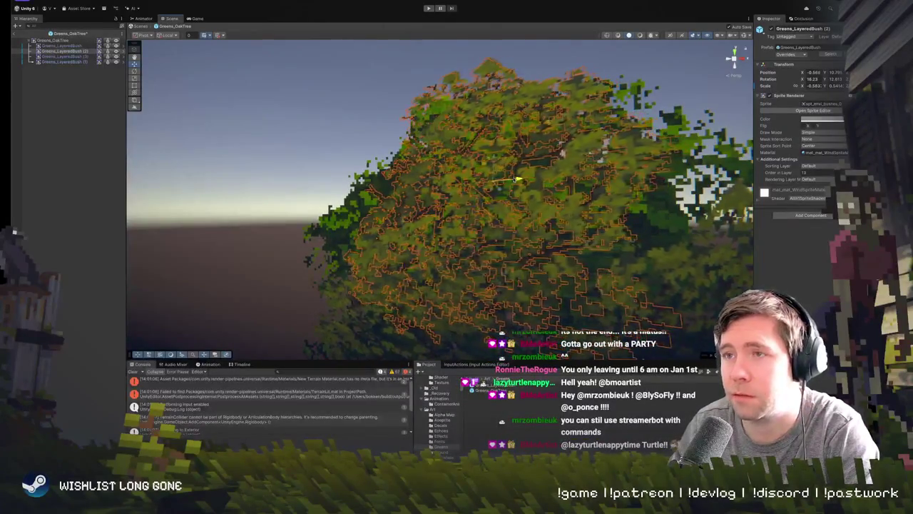
mouse_move(523, 181)
left_mouse_down()
mouse_move(489, 241)
mouse_move(487, 183)
mouse_move(498, 254)
left_mouse_up()
left_click(497, 291)
- Select the edge-on Greens_LayeredBush (3) sprite and view the tree from the front
mouse_move(497, 291)
left_mouse_down()
mouse_move(469, 298)
mouse_move(468, 271)
mouse_move(474, 293)
mouse_move(295, 269)
mouse_move(277, 258)
mouse_move(306, 258)
mouse_move(288, 258)
left_mouse_up()
scroll(278, 259, "up", 5)
scroll(278, 258, "down", 5)
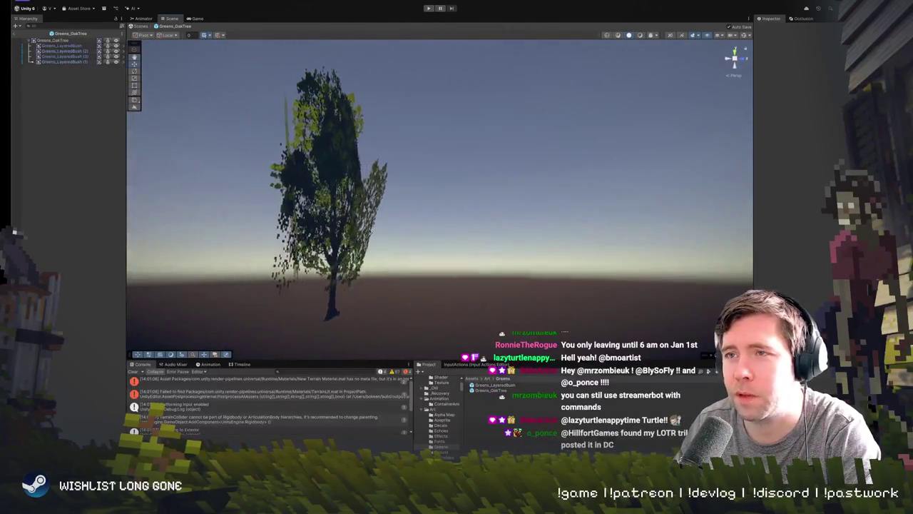
left_click_drag(369, 232, 383, 185)
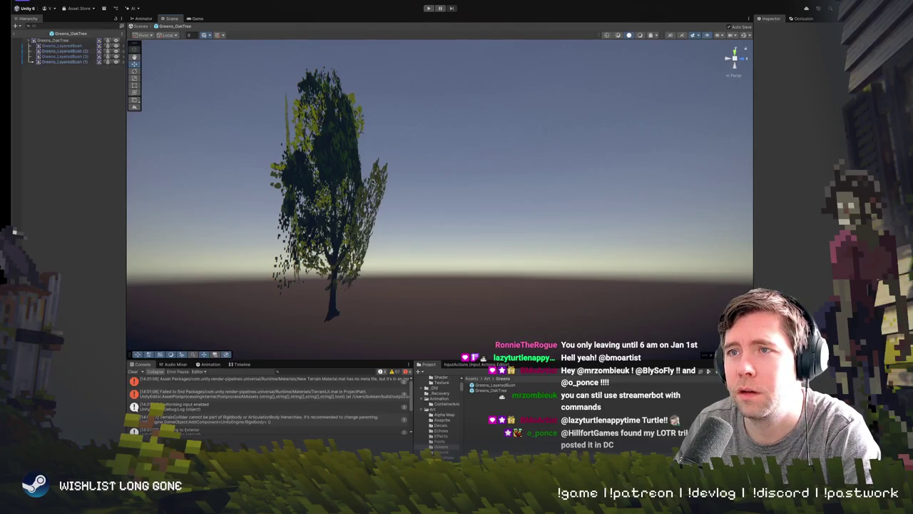
left_click_drag(383, 186, 406, 237)
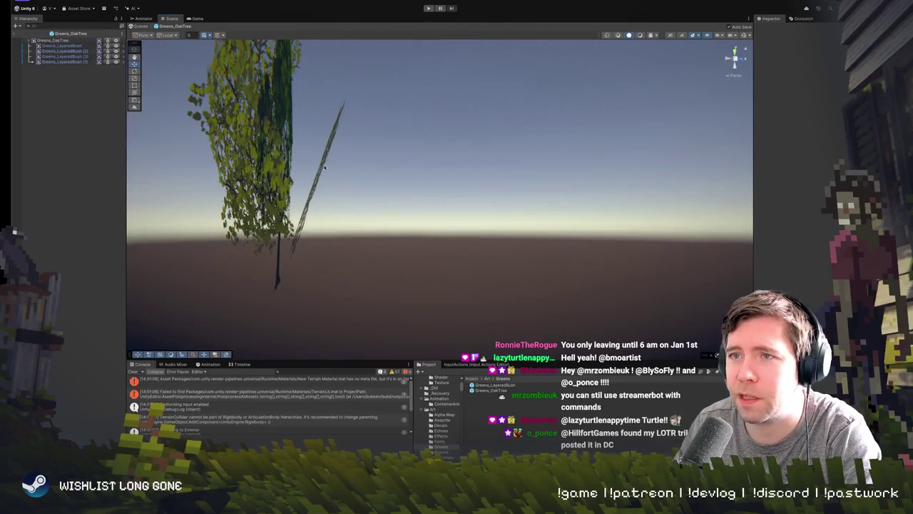
left_click(322, 167)
mouse_move(343, 183)
left_mouse_down()
mouse_move(349, 198)
mouse_move(460, 186)
mouse_move(420, 189)
mouse_move(435, 186)
left_mouse_up()
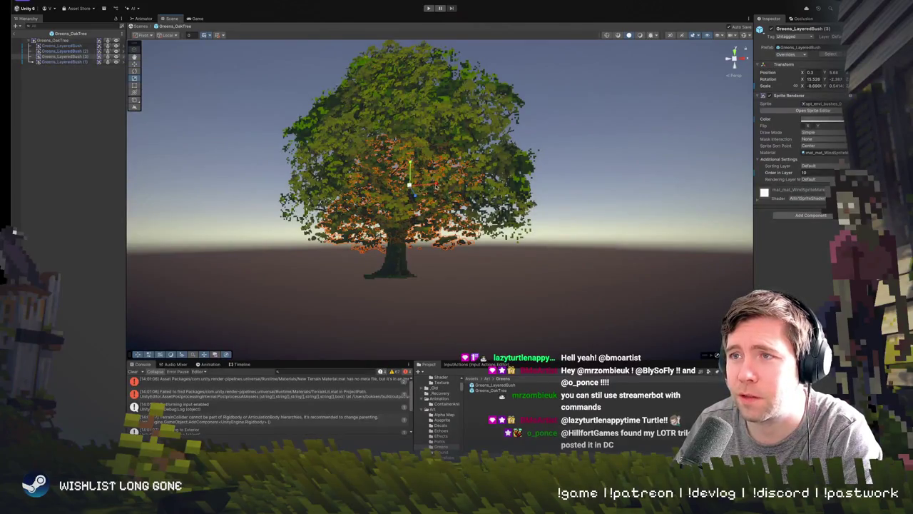
- Rotate Greens_LayeredBush (3) to face the camera and nudge it slightly left
key("e")
left_click_drag(410, 159, 250, 271)
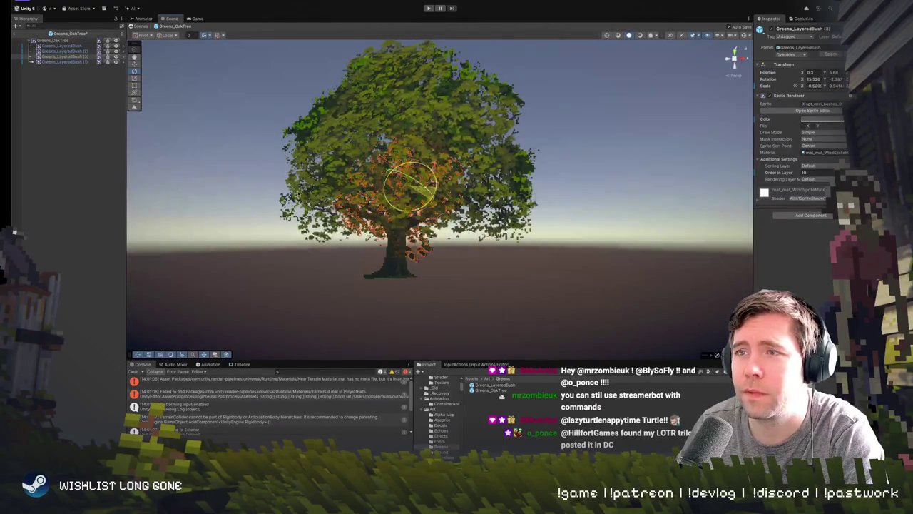
key("w")
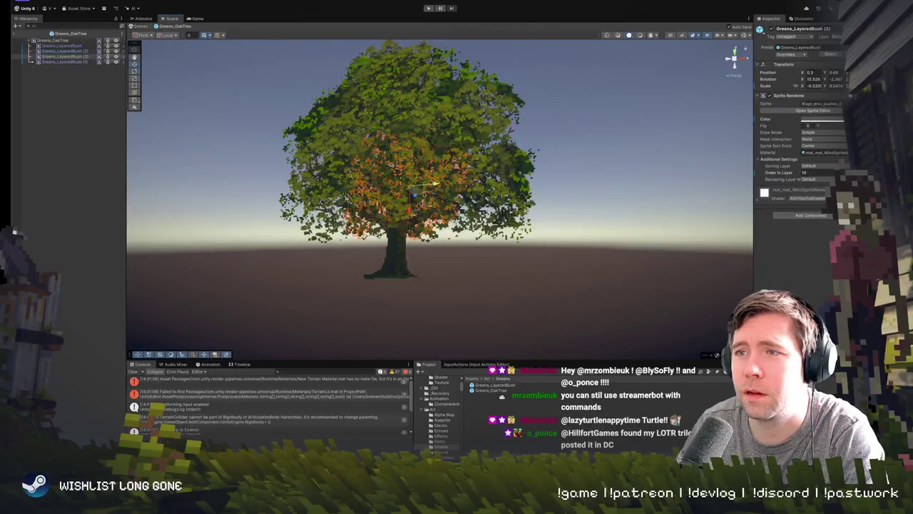
left_click_drag(420, 184, 415, 185)
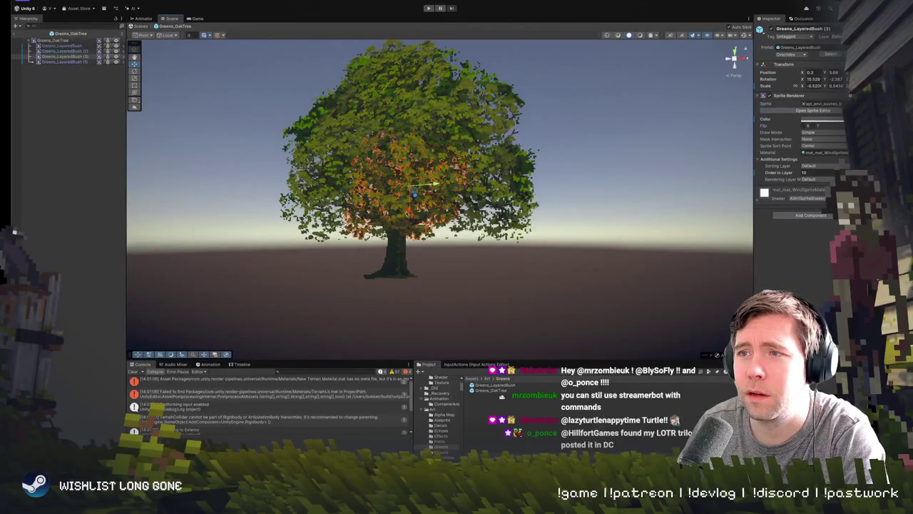
left_click(471, 282)
- Check another canopy bush, frame the whole tree, and exit back to the main scene
scroll(471, 282, "up", 3)
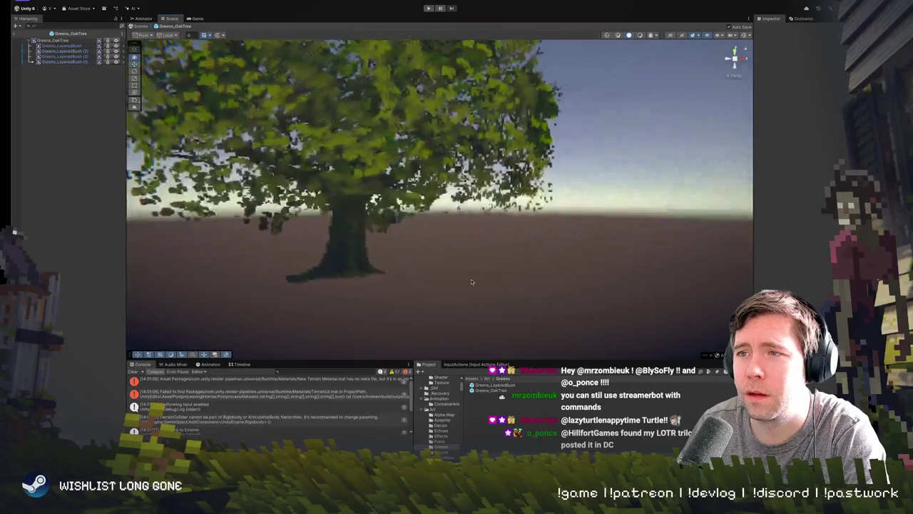
left_click(400, 187)
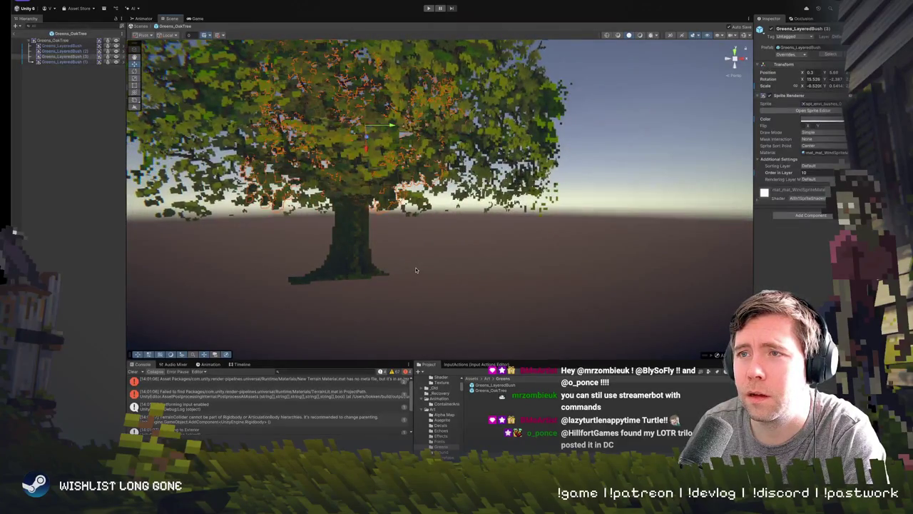
left_click(416, 269)
scroll(428, 235, "down", 3)
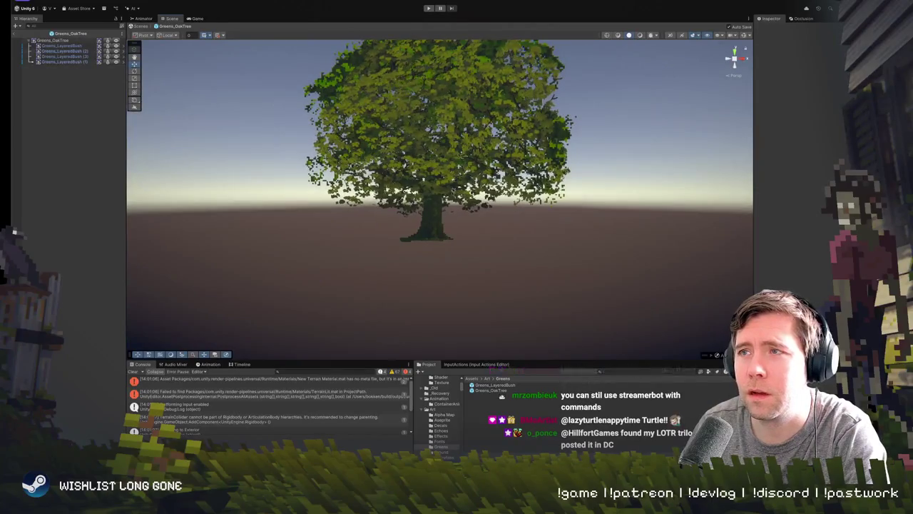
scroll(382, 173, "up", 10)
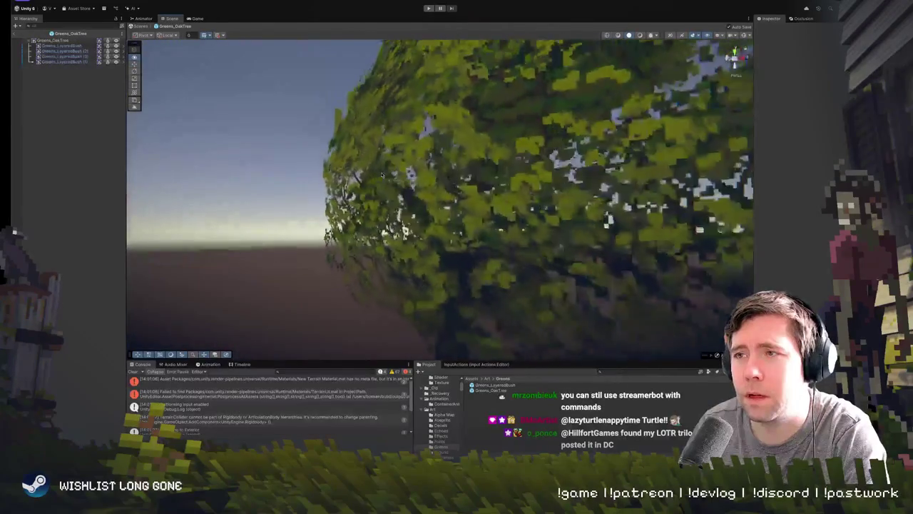
key("f")
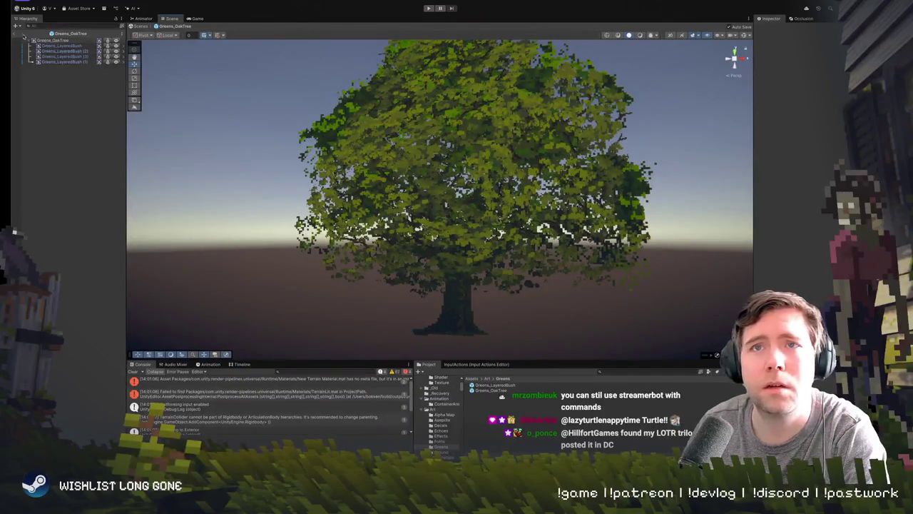
left_click(14, 34)
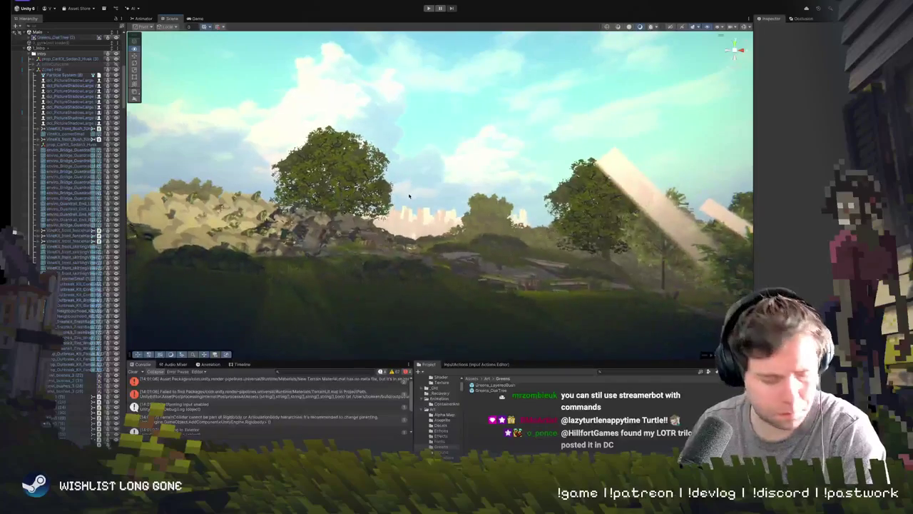
- Zoom the Scene view toward the oak tree on the hill
scroll(409, 196, "up", 5)
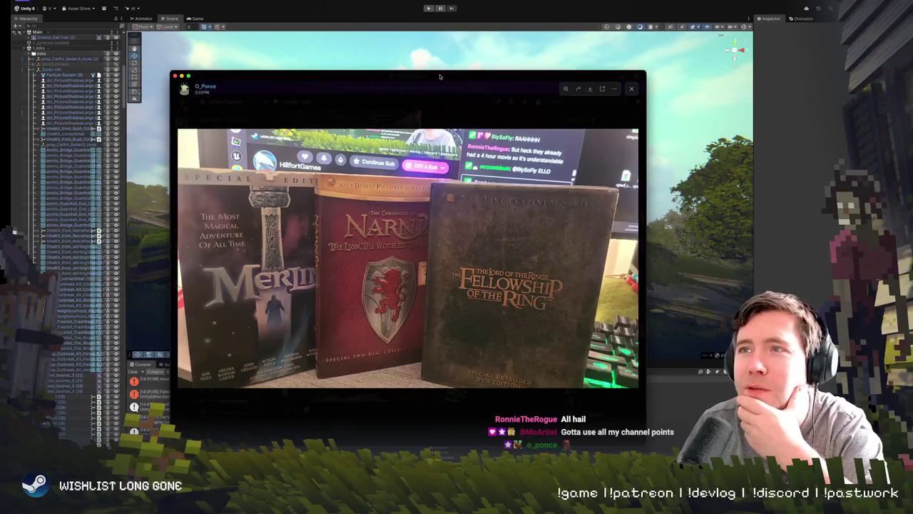
- Move the Discord video viewer up and aside while the DVD clip plays
left_click_drag(439, 77, 440, 64)
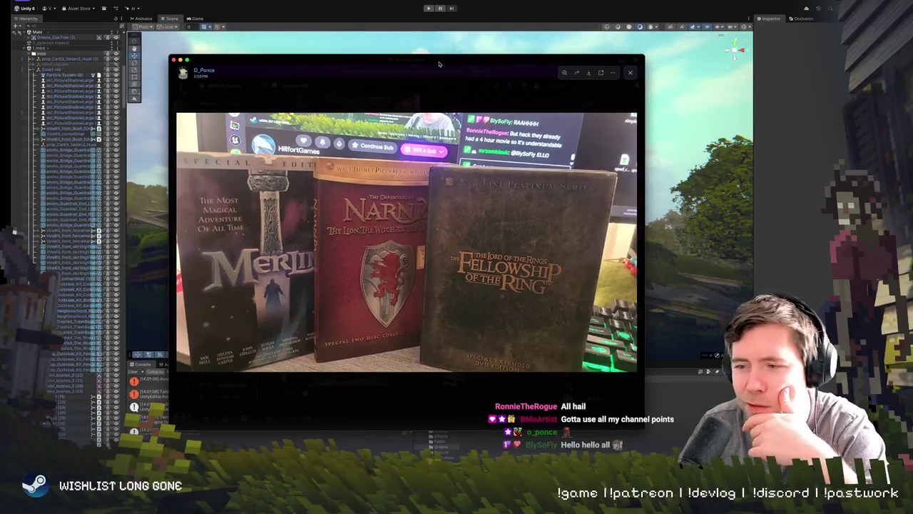
left_click_drag(439, 64, 826, 70)
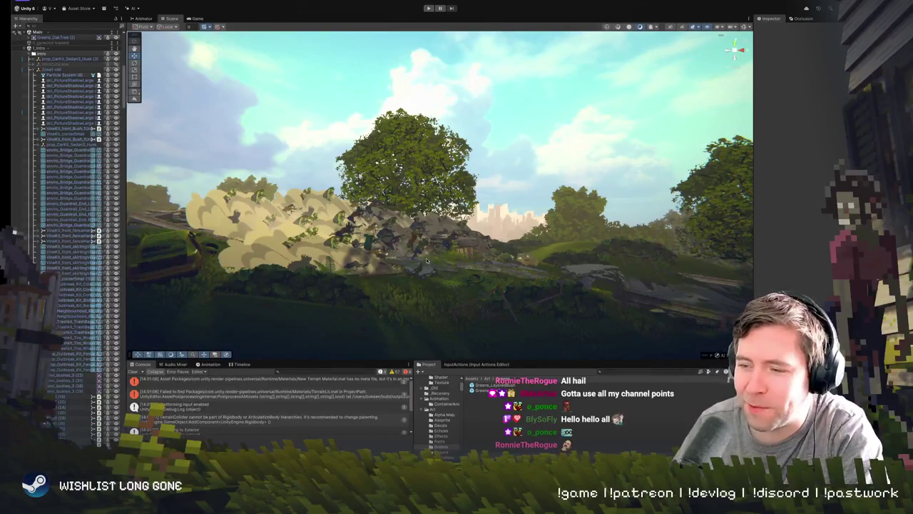
- Slide the oak tree right along the hill, Position X from -814.3 to about -775
mouse_move(492, 252)
left_mouse_down()
mouse_move(476, 237)
mouse_move(473, 212)
mouse_move(464, 218)
mouse_move(468, 240)
mouse_move(456, 228)
left_mouse_up()
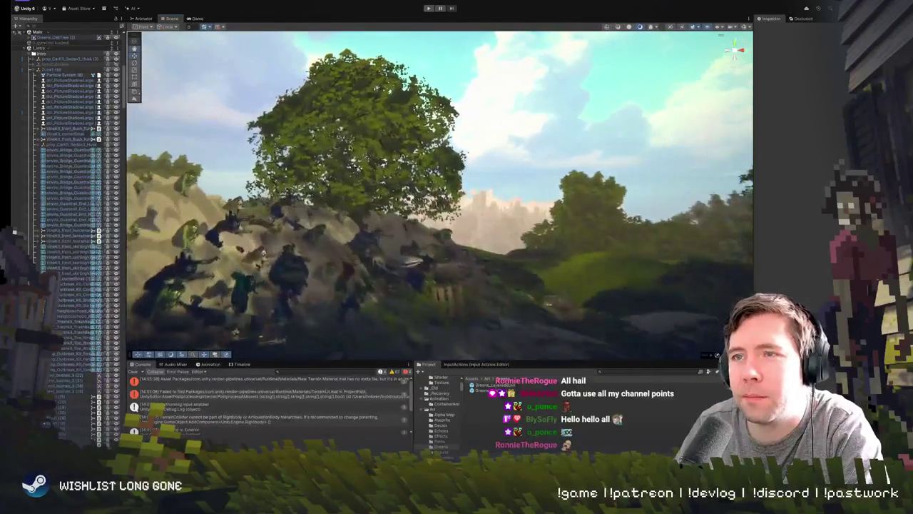
left_click(357, 164)
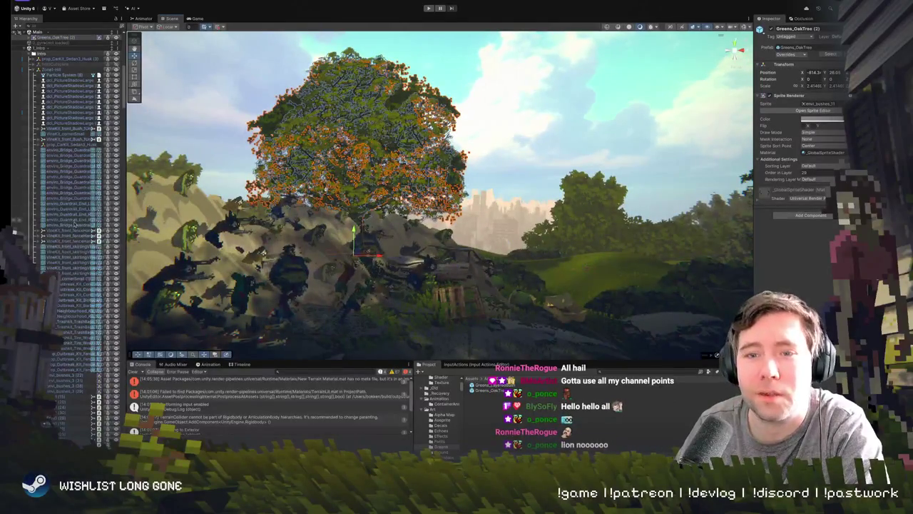
scroll(64, 216, "up", 10)
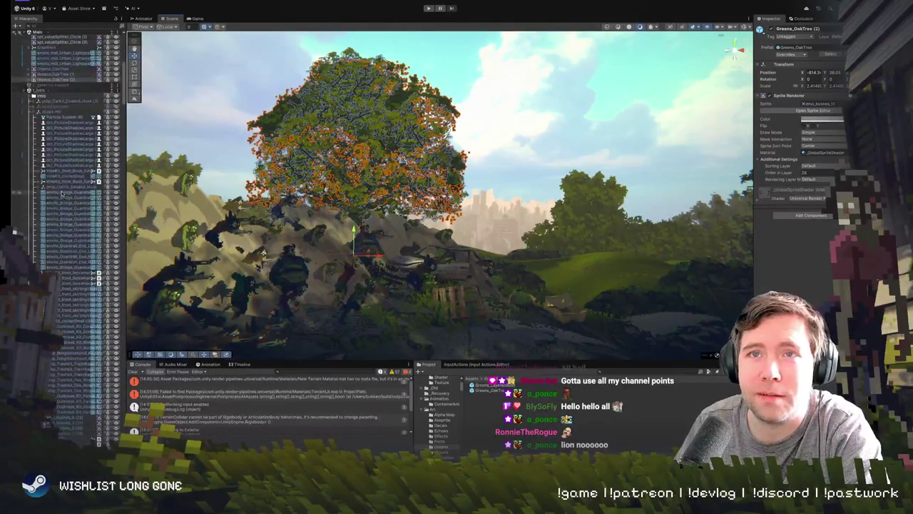
mouse_move(354, 246)
left_mouse_down()
mouse_move(376, 267)
mouse_move(555, 282)
left_mouse_up()
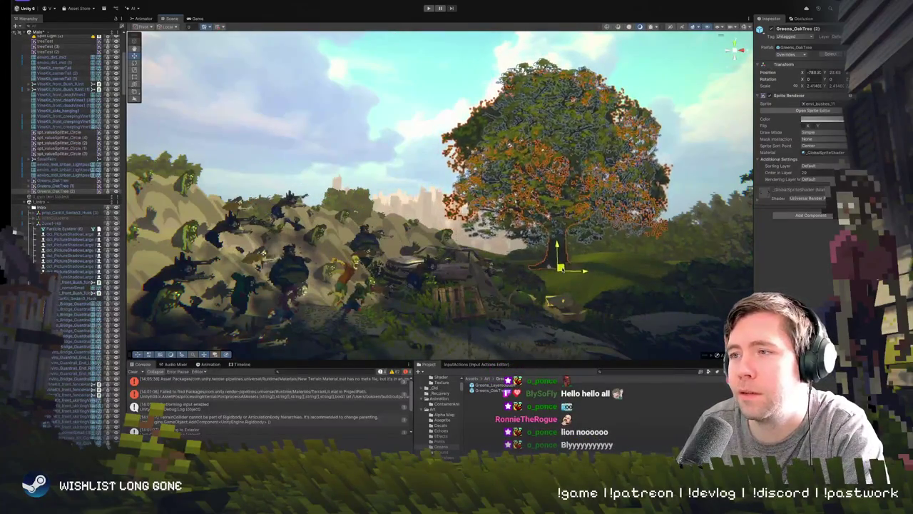
key("f")
mouse_move(431, 217)
left_mouse_down()
mouse_move(478, 202)
mouse_move(499, 222)
mouse_move(479, 229)
mouse_move(508, 215)
mouse_move(464, 217)
left_mouse_up()
key("e")
key("r")
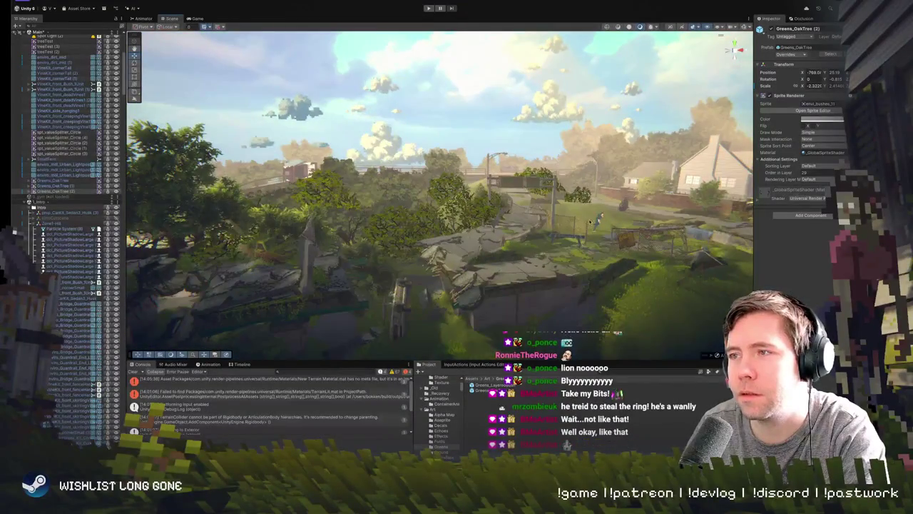
- Select the Terrain_PlatformingEnd terrain and a bridge pillar, then frame the player's spot
left_click(599, 222)
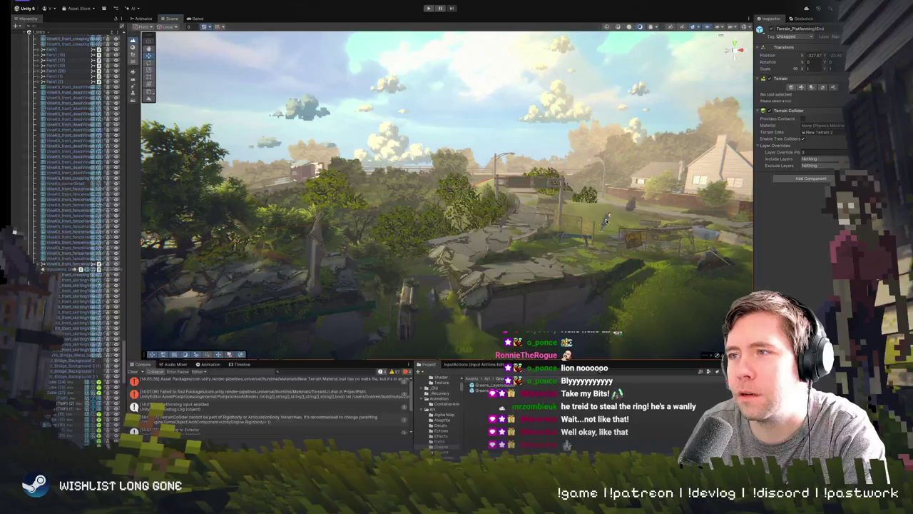
left_click(605, 221)
scroll(116, 184, "up", 15)
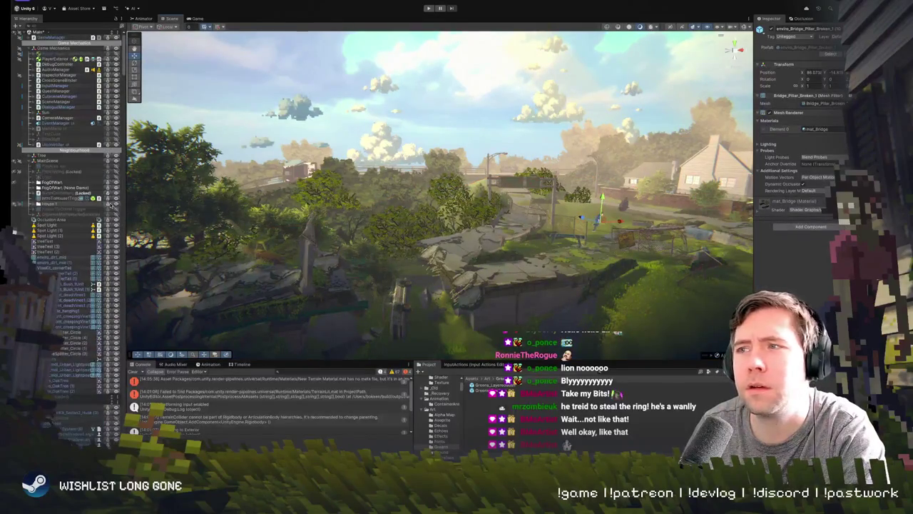
key("f")
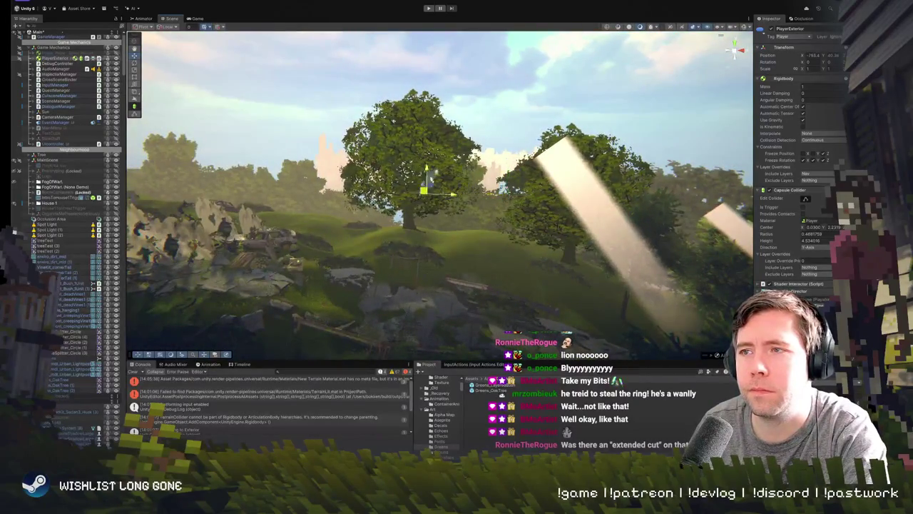
- Enter Play mode and play the level in the Game view
left_click(428, 9)
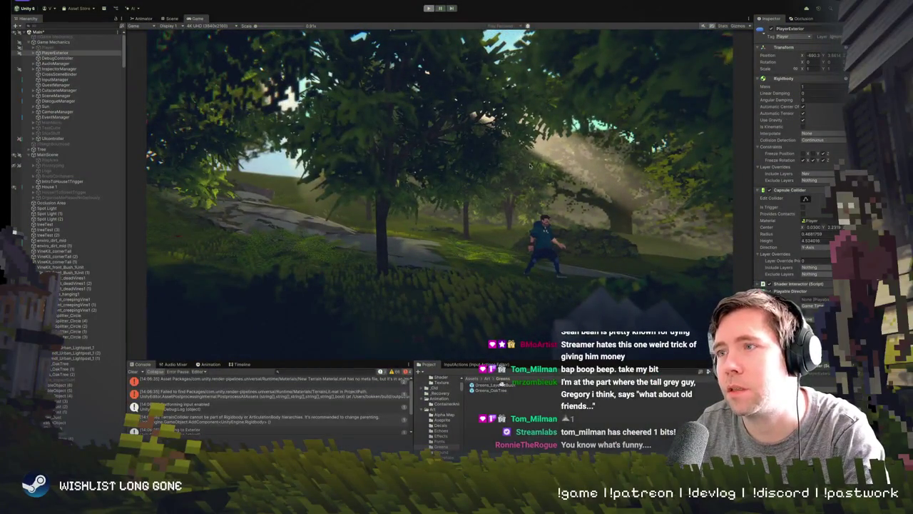
- Switch back to the Scene view during play and frame Greens_OakTree (2)
key("ctrl+1")
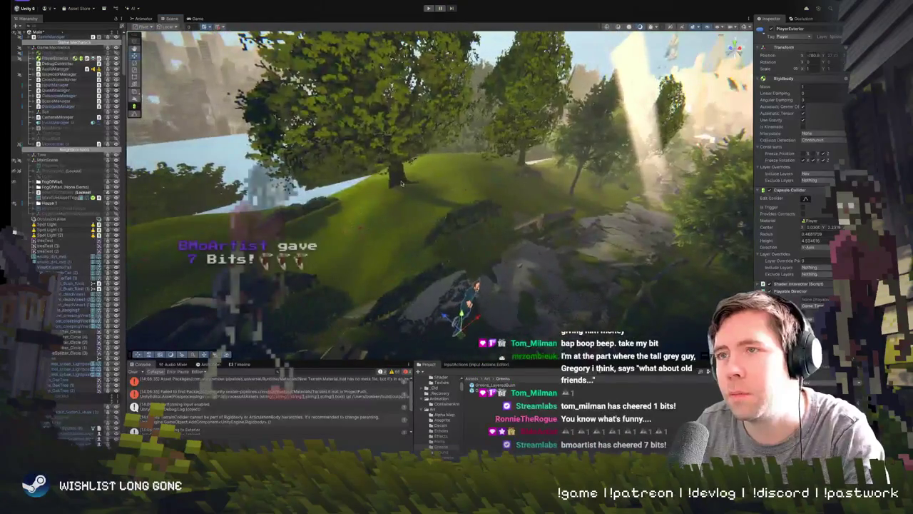
left_click(401, 183)
key("f")
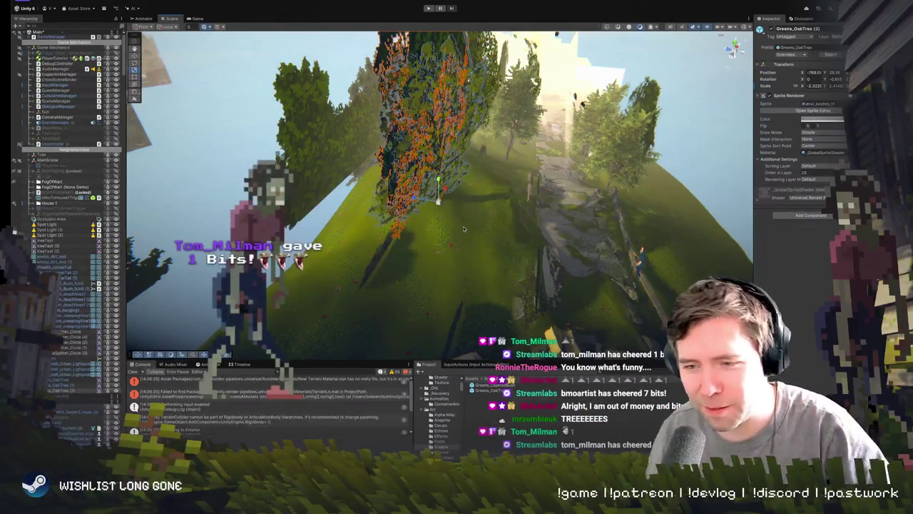
mouse_move(485, 275)
left_mouse_down()
mouse_move(391, 244)
mouse_move(422, 252)
mouse_move(405, 247)
mouse_move(405, 236)
left_mouse_up()
scroll(405, 237, "down", 5)
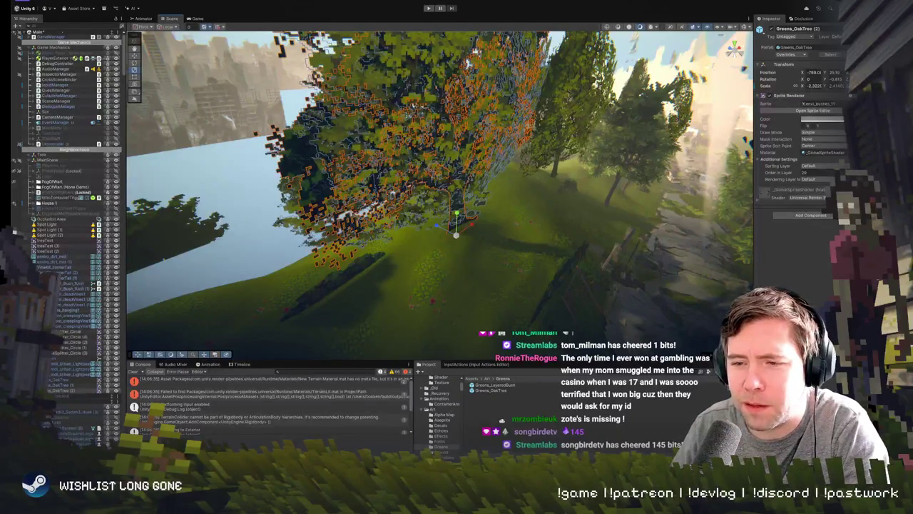
key("f")
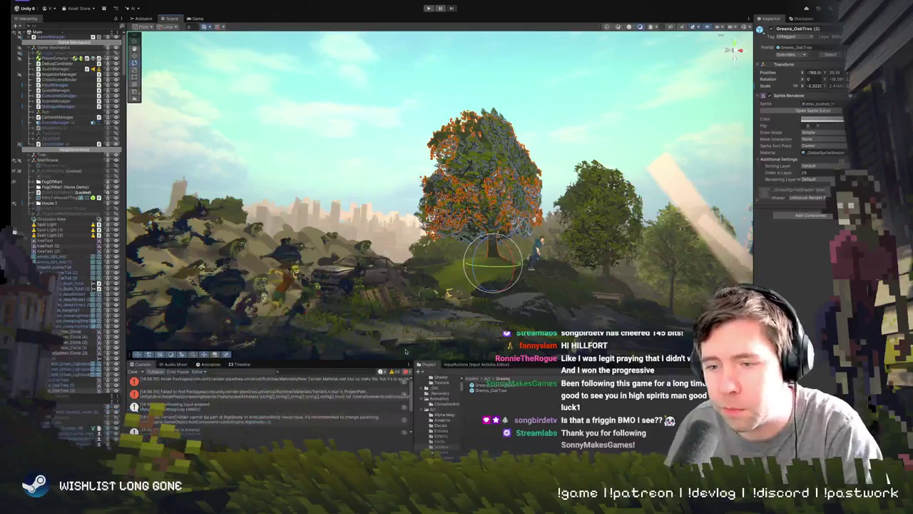
mouse_move(433, 305)
left_mouse_down()
mouse_move(370, 249)
mouse_move(453, 295)
left_mouse_up()
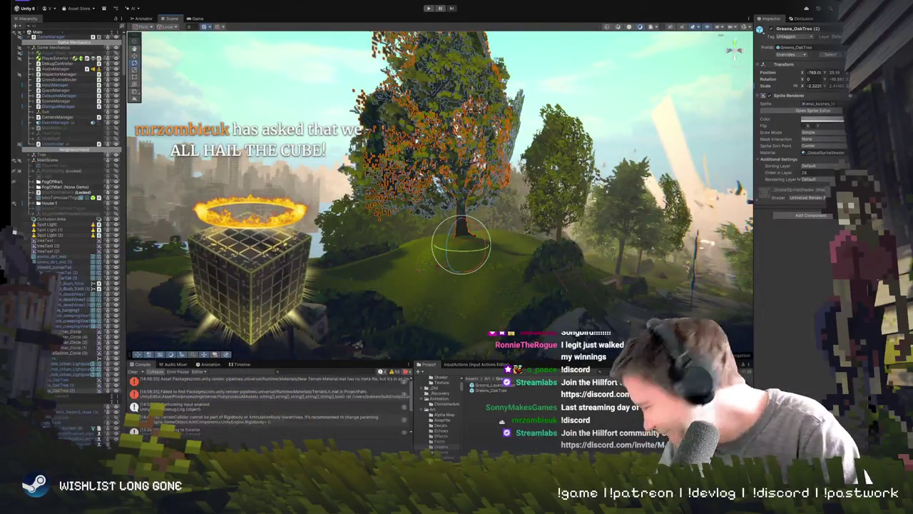
- Orbit around the oak on the hill, turn its sprite back toward the camera, then deselect it
left_click_drag(407, 227, 474, 229)
key("w")
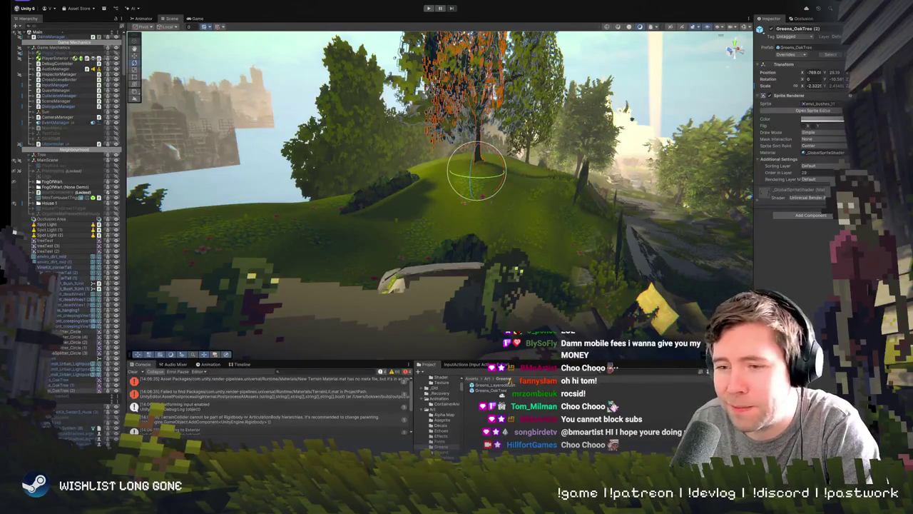
mouse_move(467, 307)
left_mouse_down()
mouse_move(444, 284)
mouse_move(429, 285)
left_mouse_up()
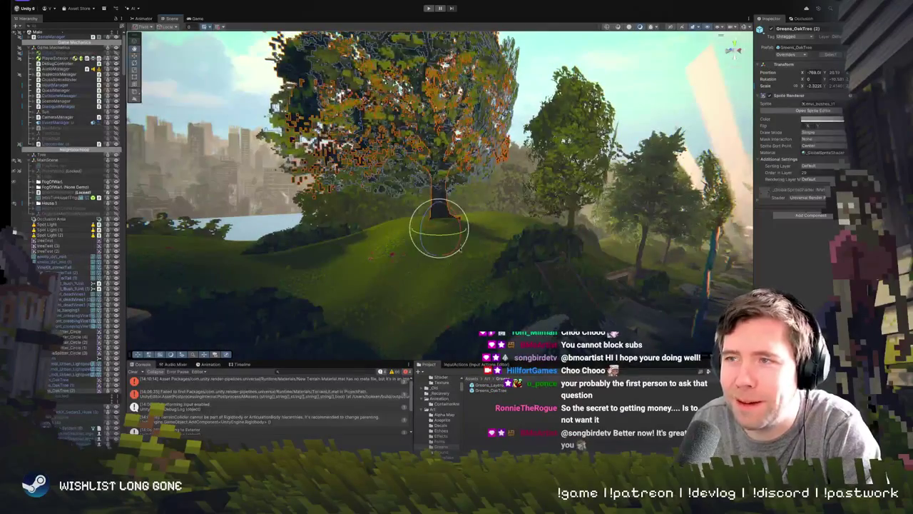
left_click_drag(429, 284, 428, 285)
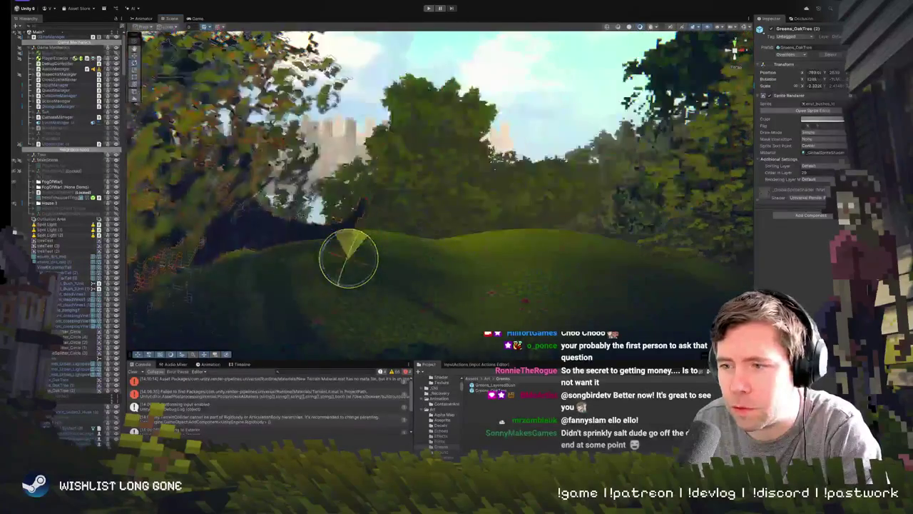
left_click_drag(378, 236, 385, 219)
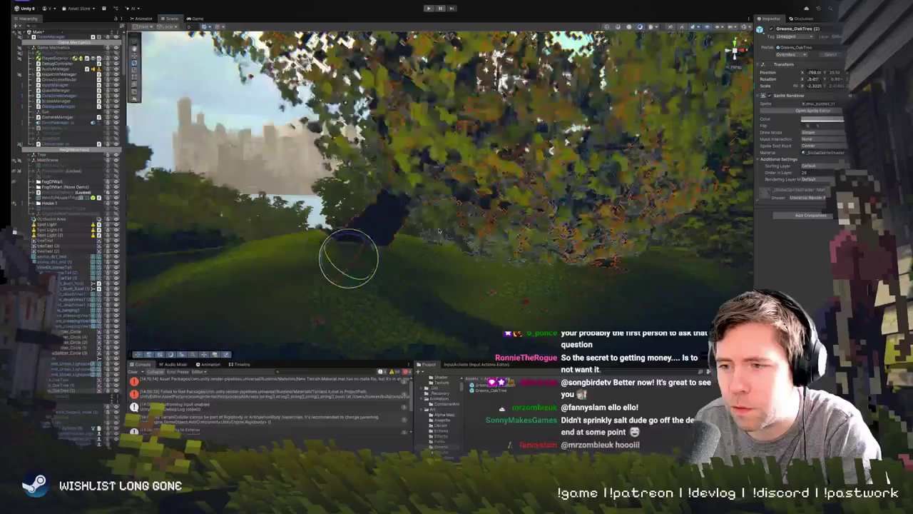
scroll(384, 220, "down", 5)
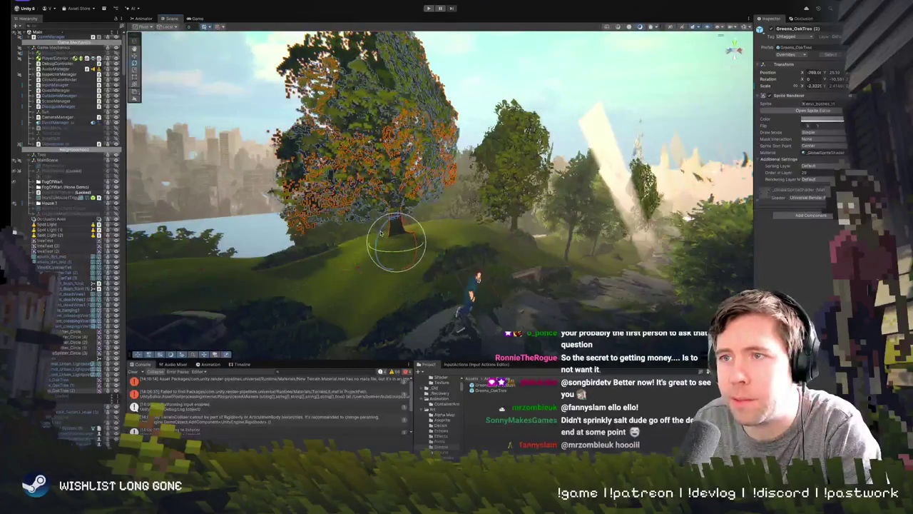
scroll(442, 226, "up", 5)
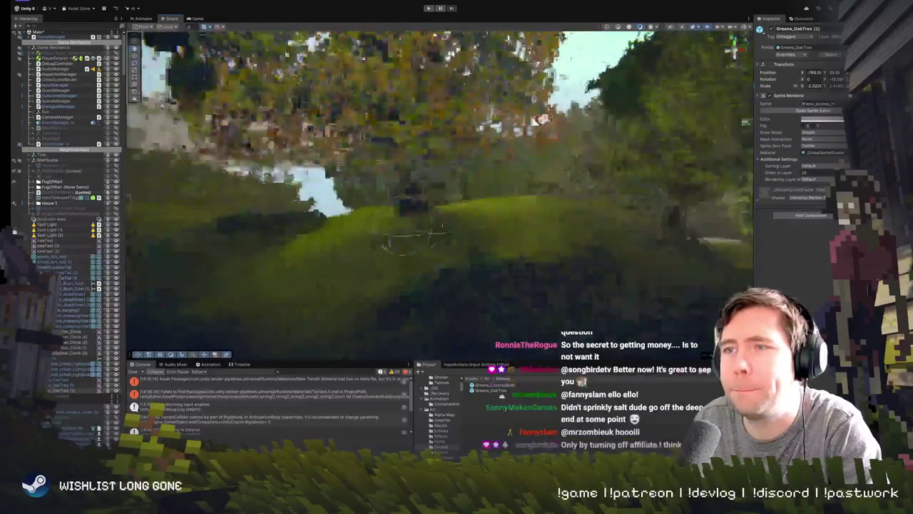
scroll(412, 96, "down", 5)
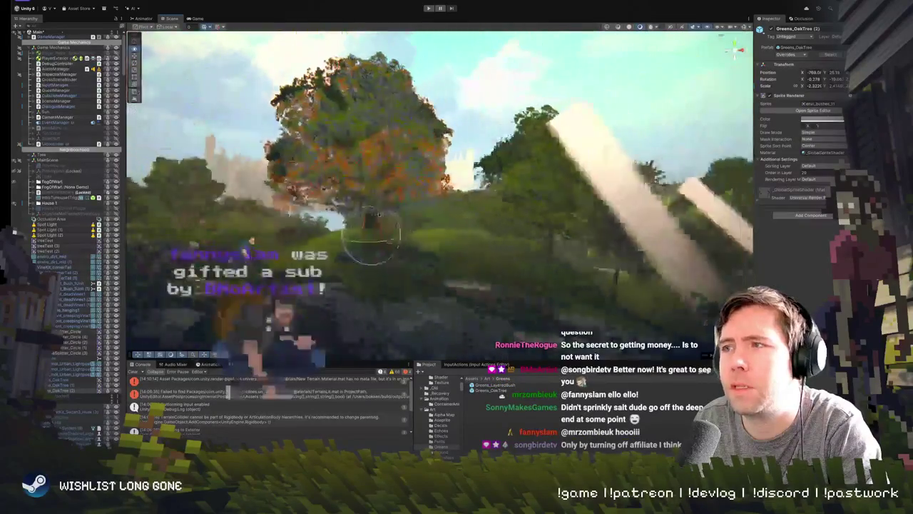
left_click(412, 96)
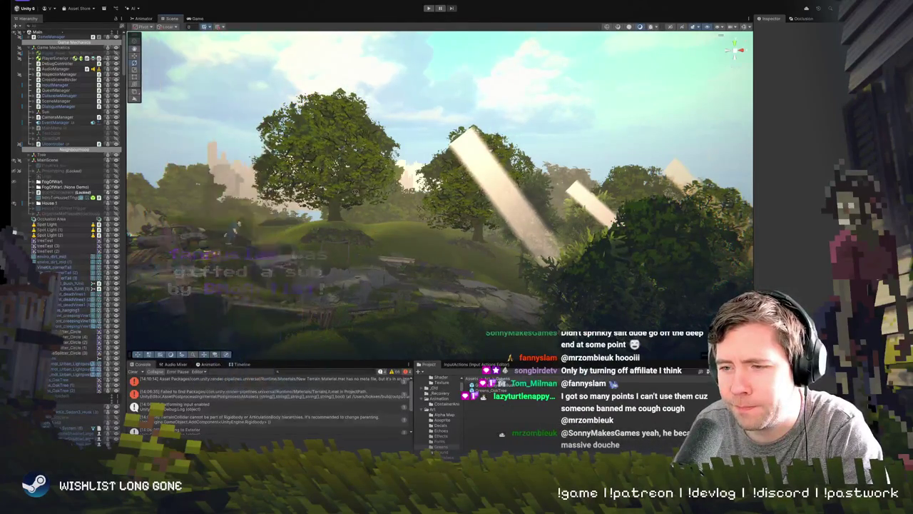
- Select the oak tree, zoom out, and start Play mode to test the level
scroll(351, 194, "up", 6)
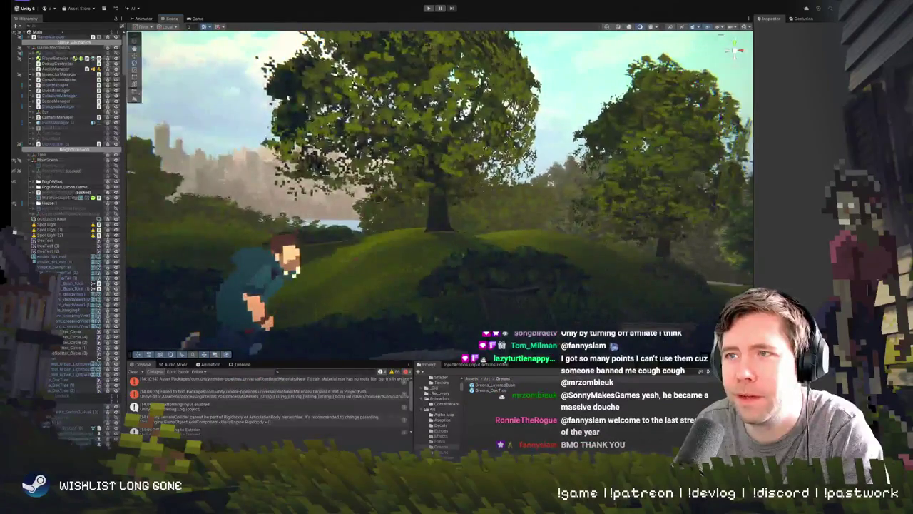
left_click(431, 202)
scroll(396, 210, "down", 5)
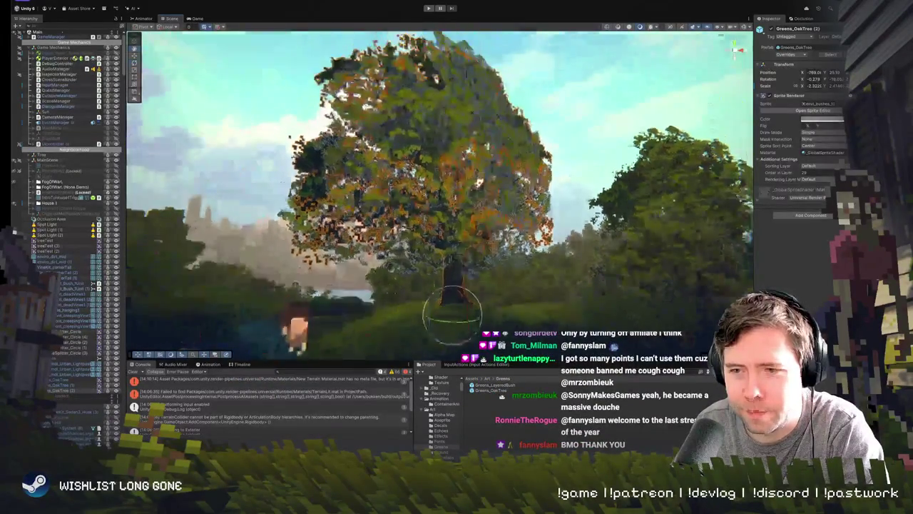
left_click(428, 8)
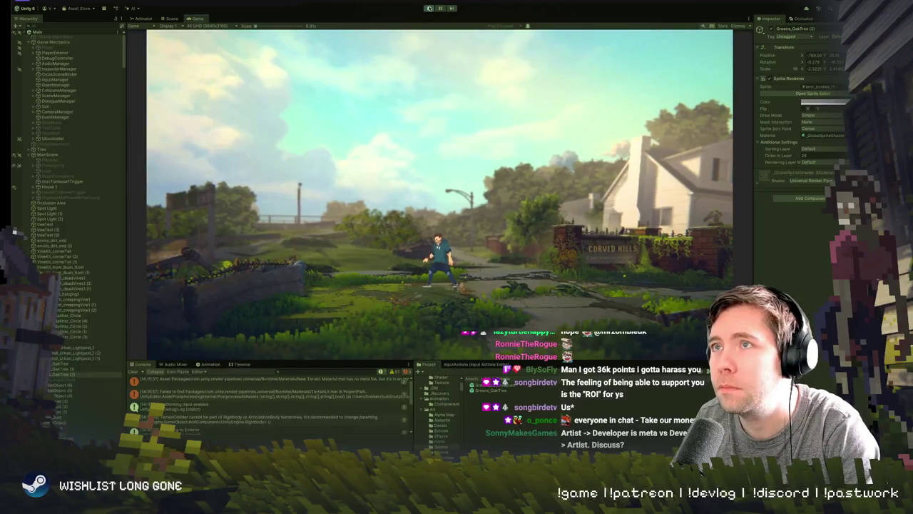
- Exit Play mode, zoom toward the trees under the broken overpass, and select a bush
left_click(429, 8)
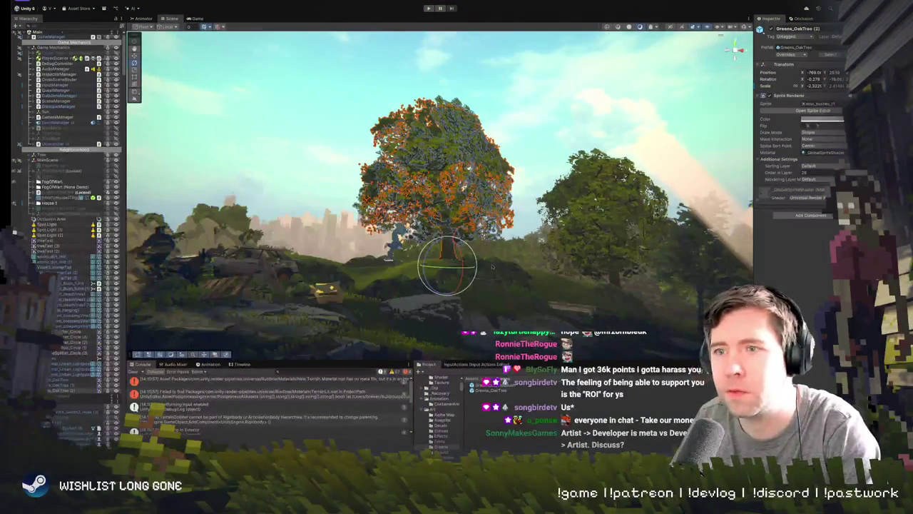
scroll(491, 267, "up", 5)
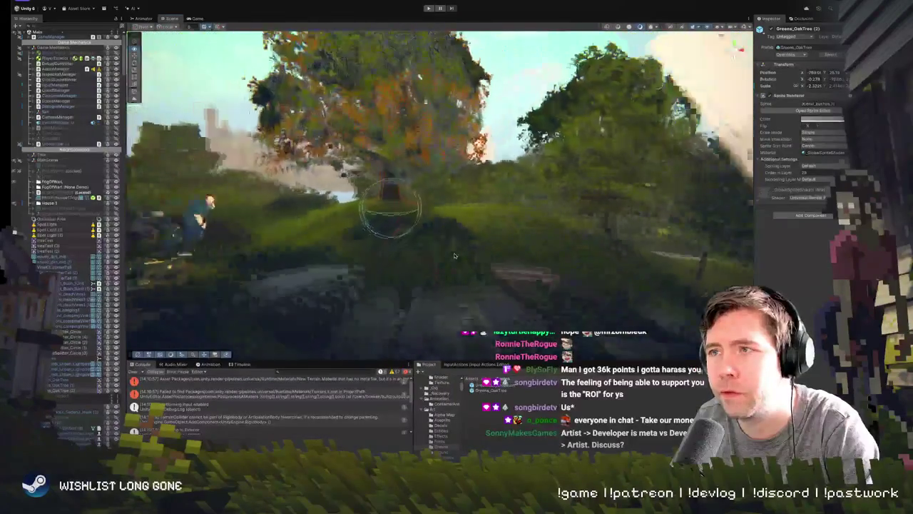
scroll(454, 256, "down", 5)
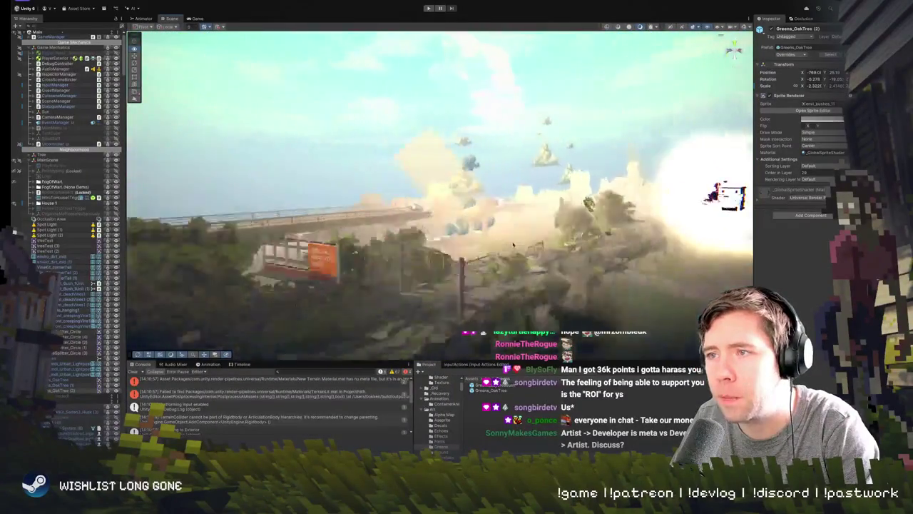
scroll(513, 245, "up", 5)
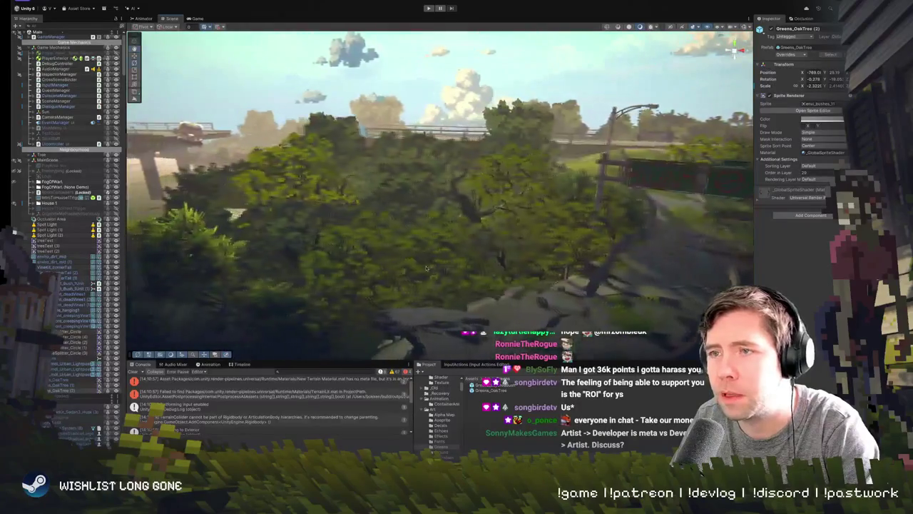
left_click(372, 267)
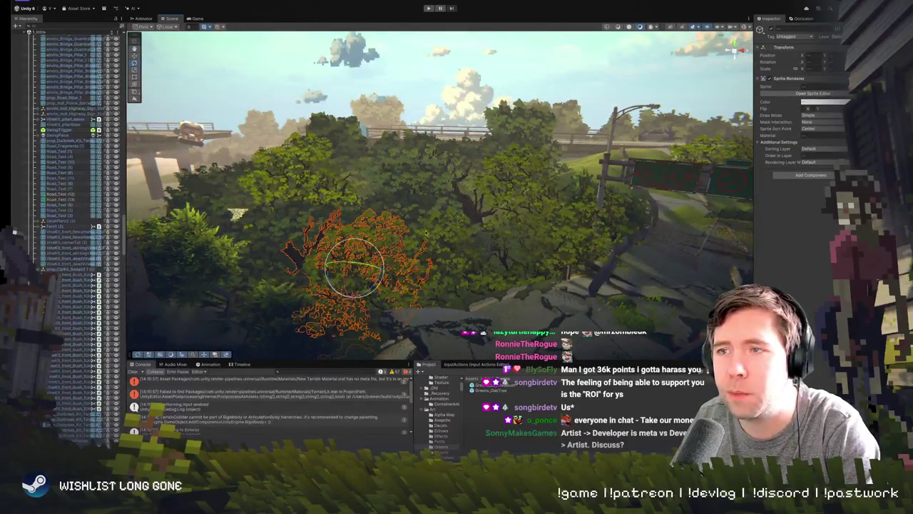
- Select several bush sprites in the Scene view, then the tree trunk and branches
left_click(525, 241, "shift")
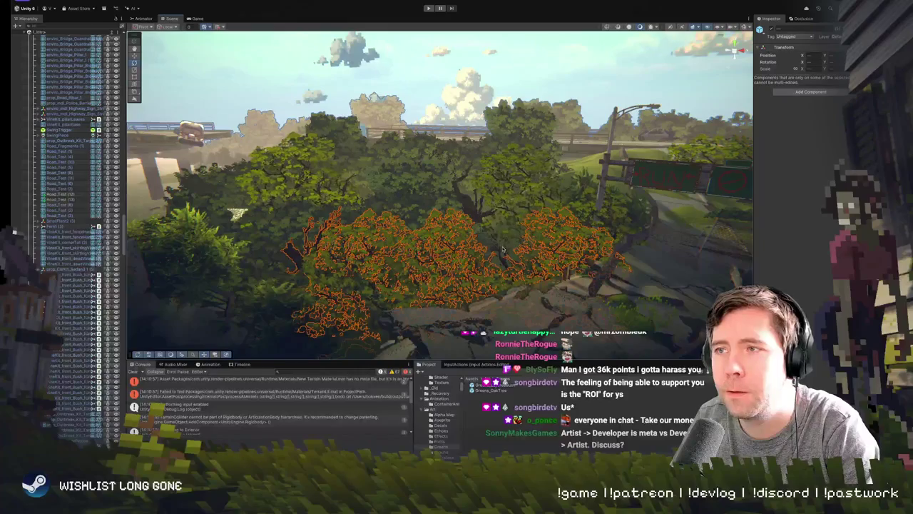
left_click(502, 249)
scroll(502, 249, "up", 4)
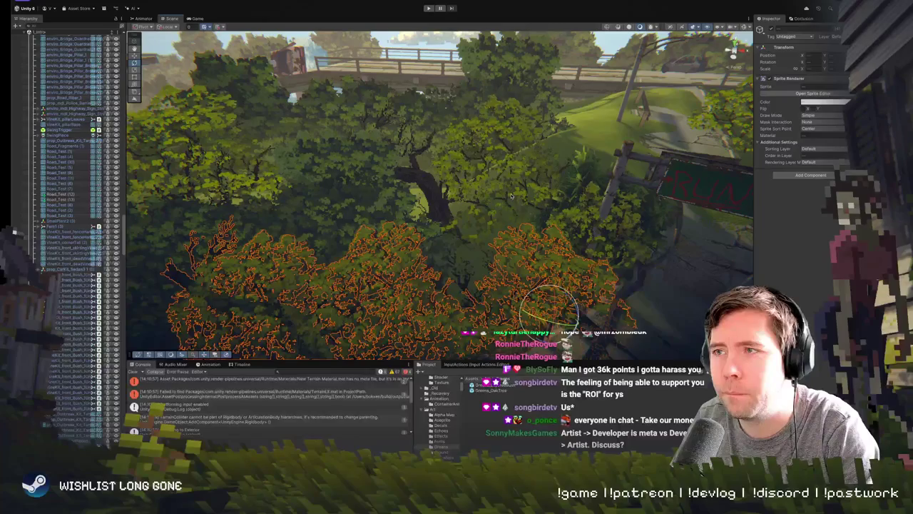
left_click(414, 178)
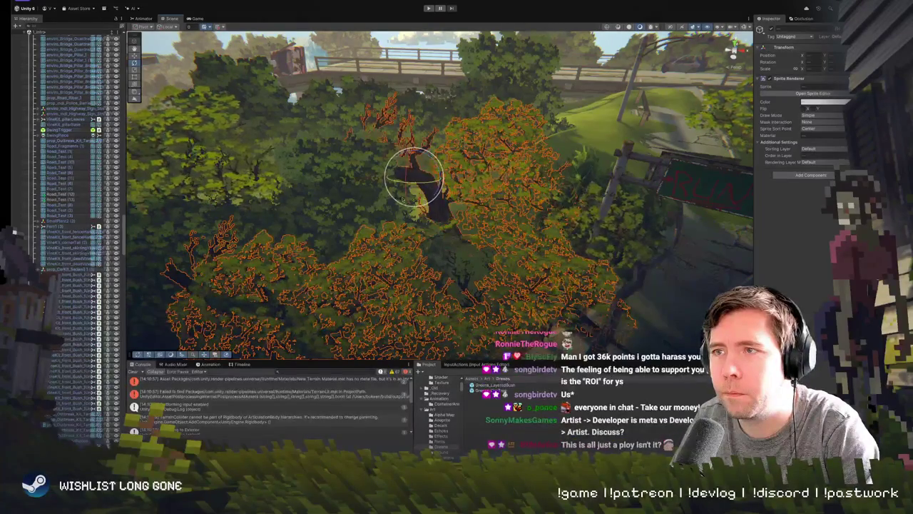
scroll(360, 191, "up", 6)
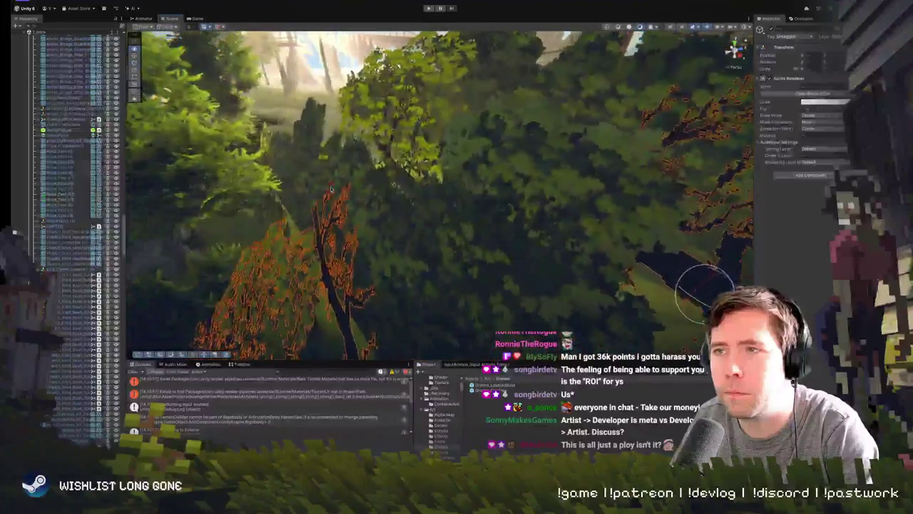
scroll(331, 189, "up", 2)
- Pick a tree sprite among the foliage, then select several of the large bushes
left_click(477, 200)
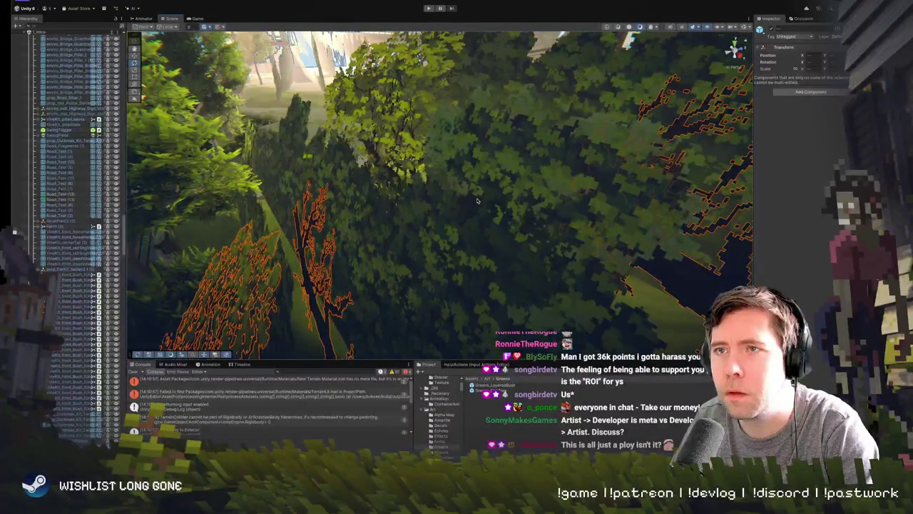
left_click(477, 201)
scroll(456, 214, "down", 5)
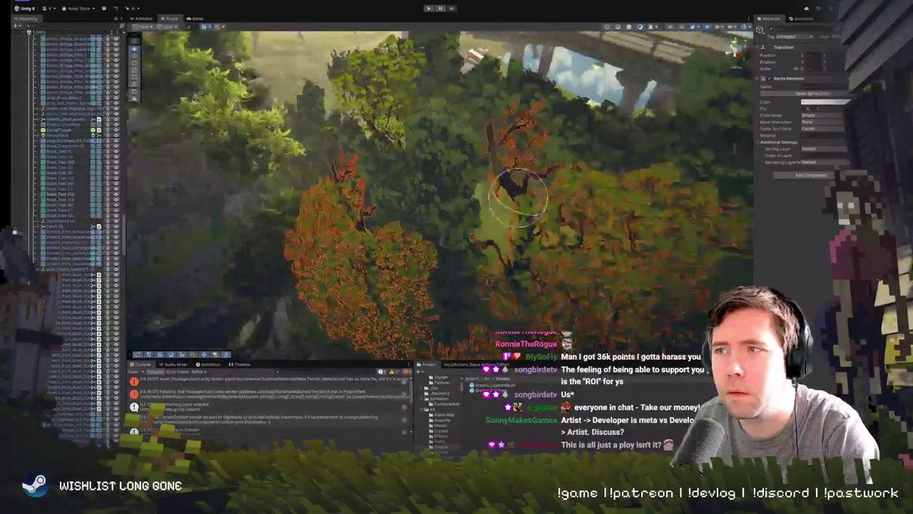
scroll(492, 206, "up", 1)
left_click(477, 208)
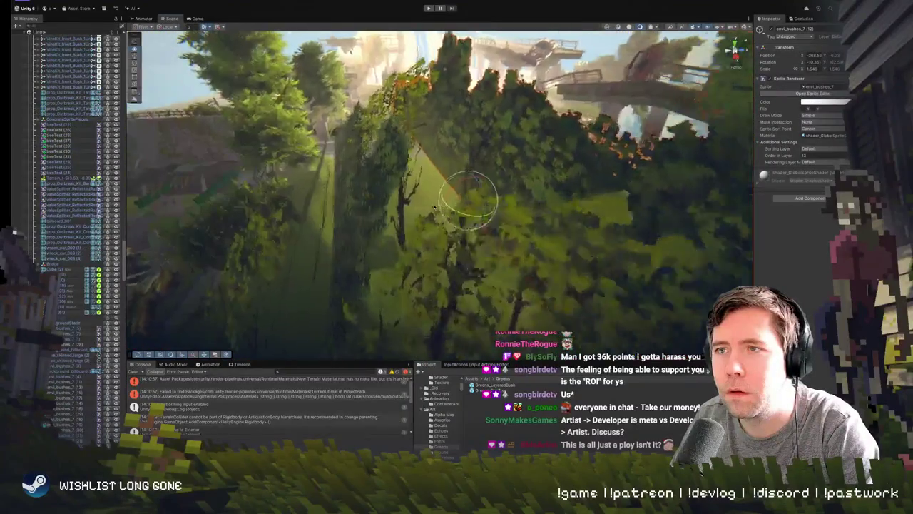
left_click(469, 203)
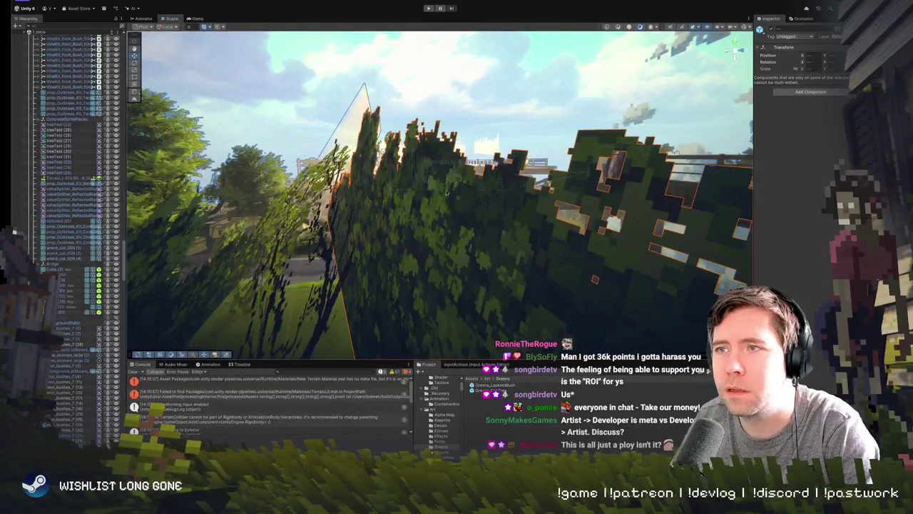
- Narrow the selection to the single bush on the left and view its Inspector
left_click(442, 247)
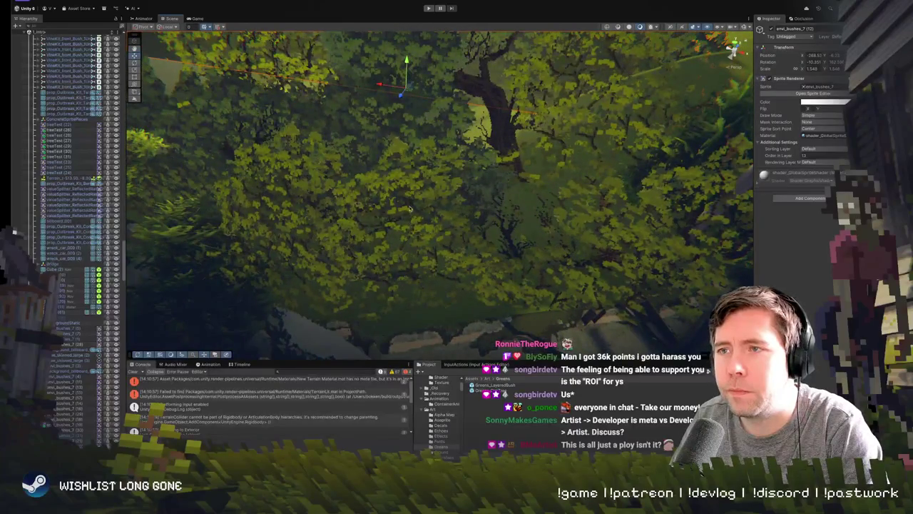
left_click(400, 212, "shift")
left_click(317, 202)
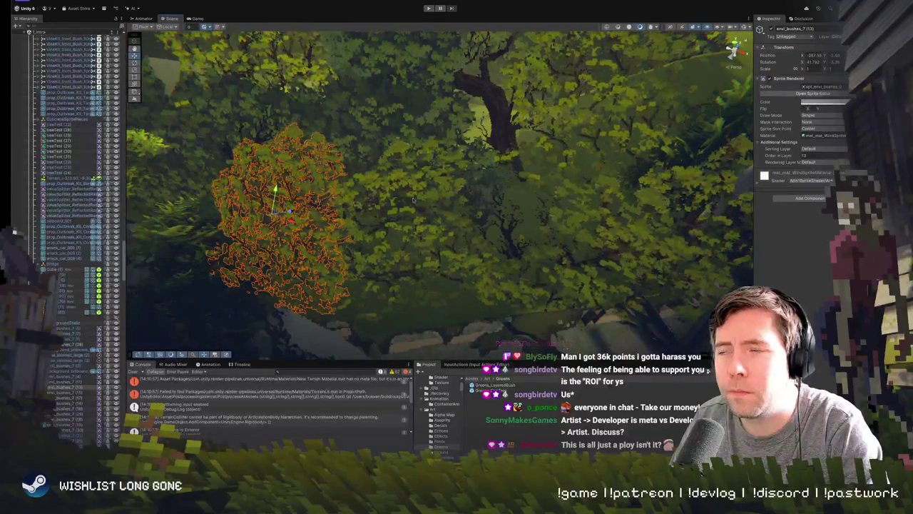
scroll(412, 200, "down", 5)
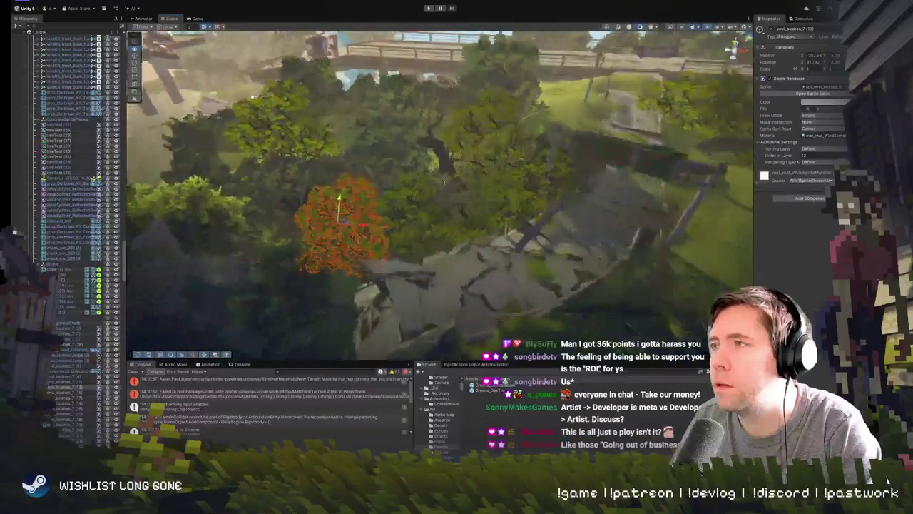
scroll(444, 182, "up", 2)
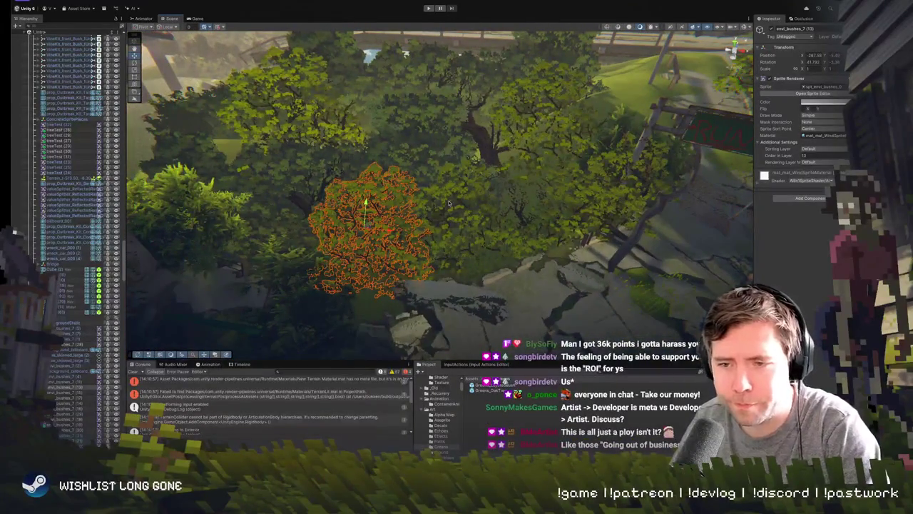